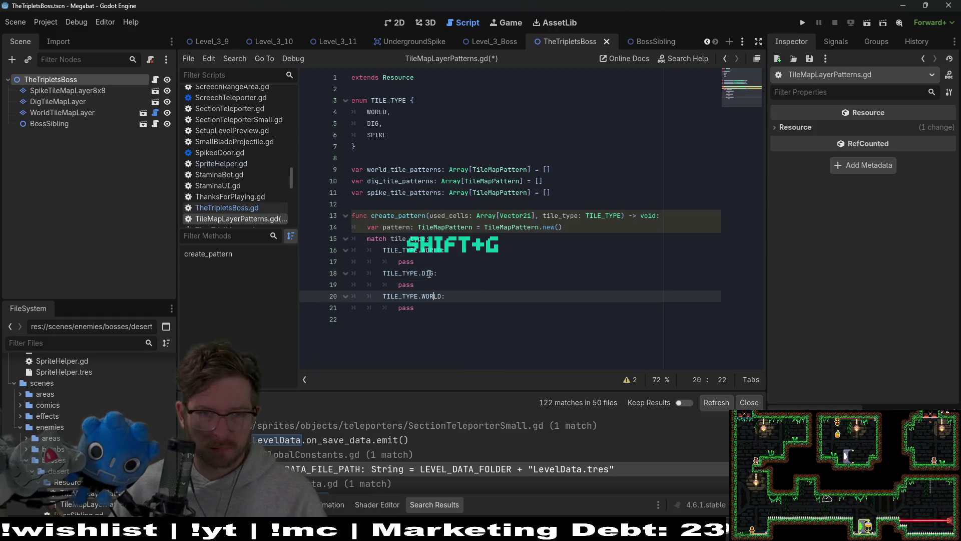
Change the duplicate TILE_TYPE.WORLD match case to TILE_TYPE.SPIKE
key("BackSpace")
key("BackSpace")
key("BackSpace")
key("BackSpace")
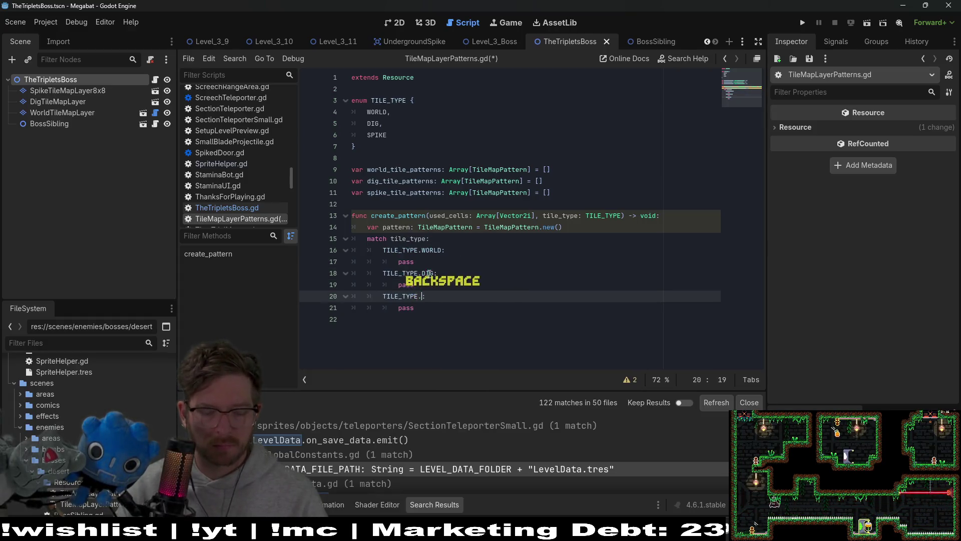
type("SPIKE")
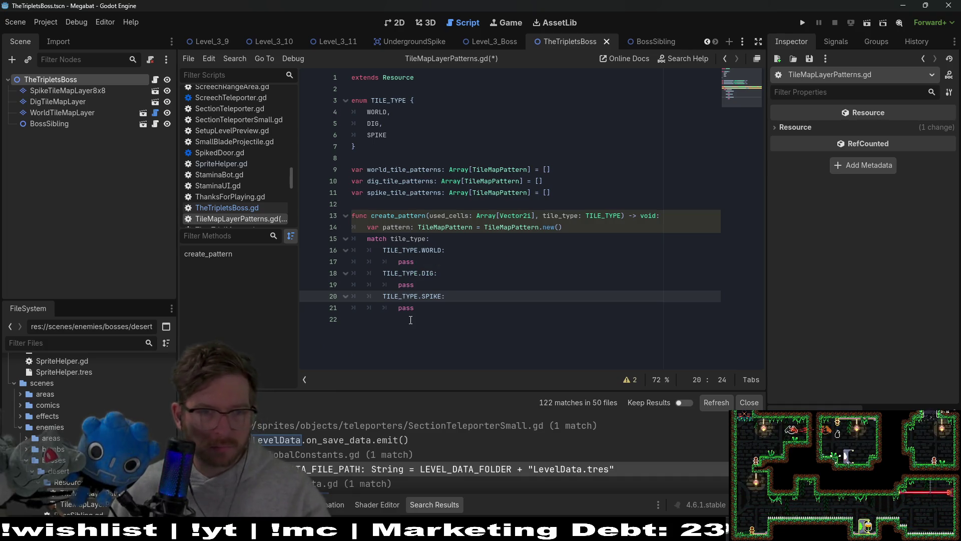
left_click(433, 326)
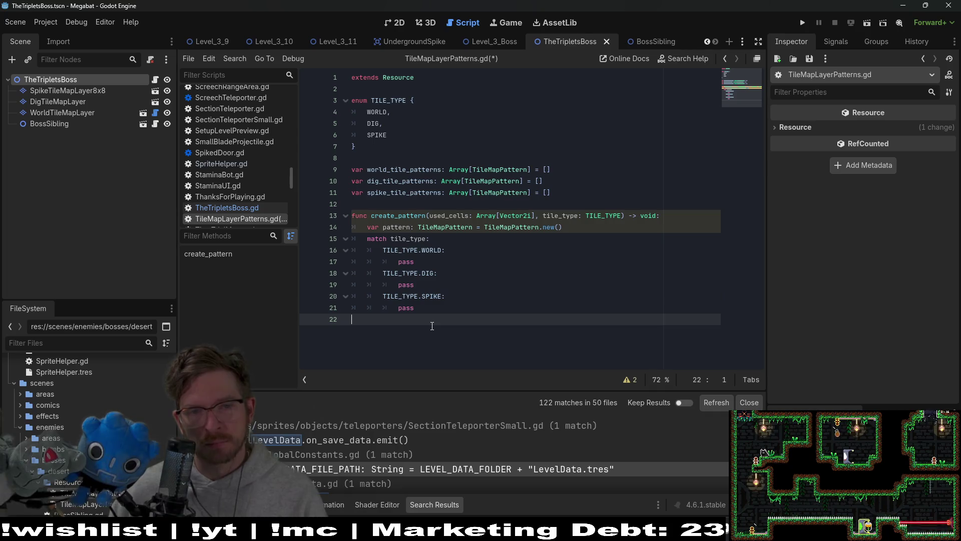
double_click(407, 261)
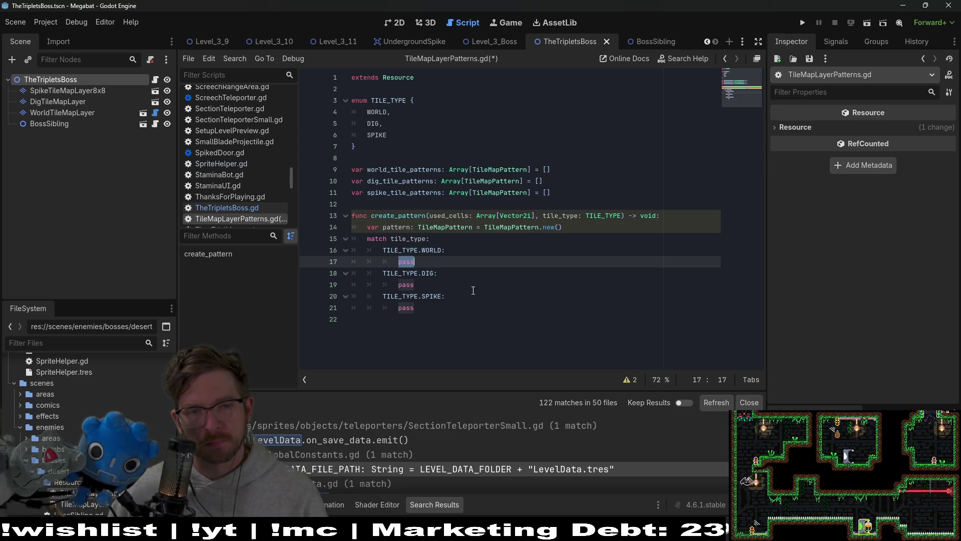
Add blank lines below the match block at the end of the script
triple_click(399, 310)
double_click(401, 308)
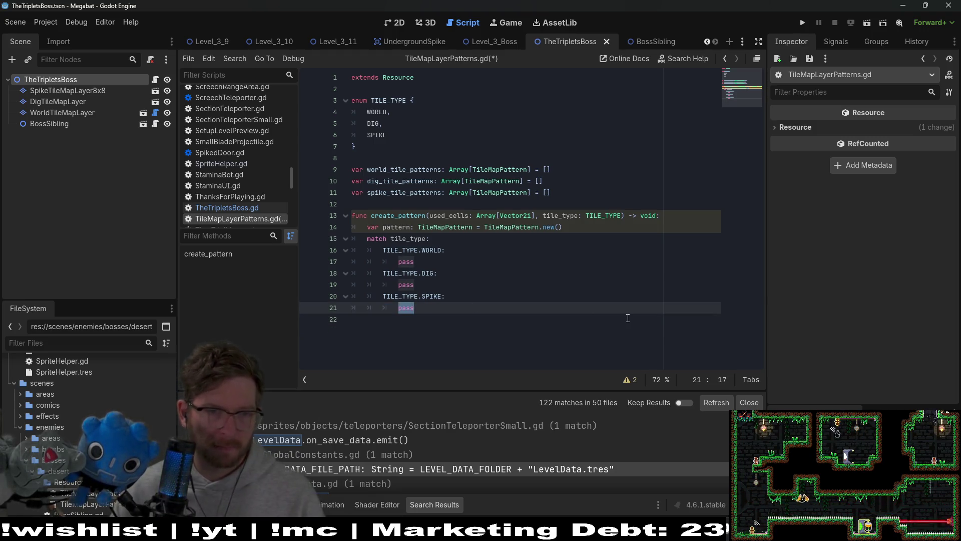
left_click(475, 325)
key("Return")
key("Return")
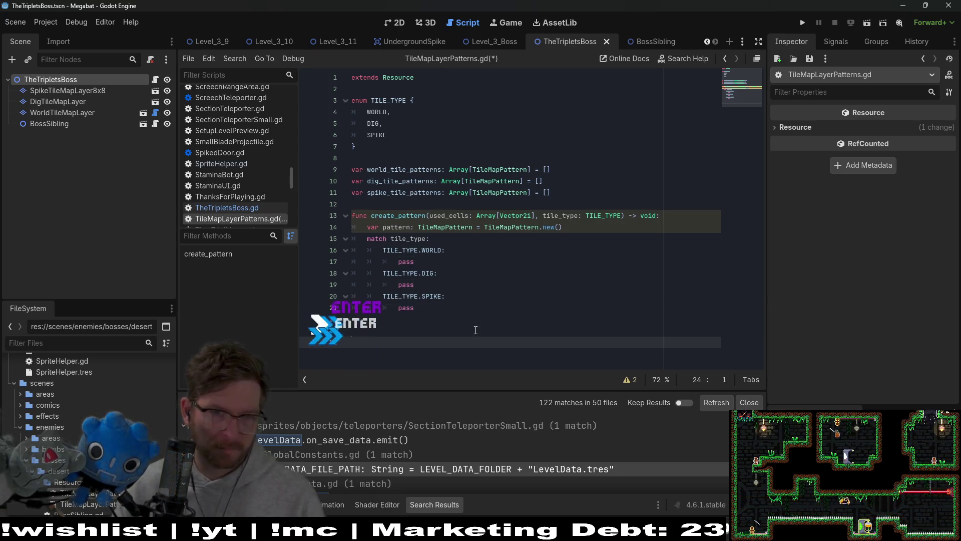
Rename create_pattern to store_pattern and start a new func create_pattern()
type("func")
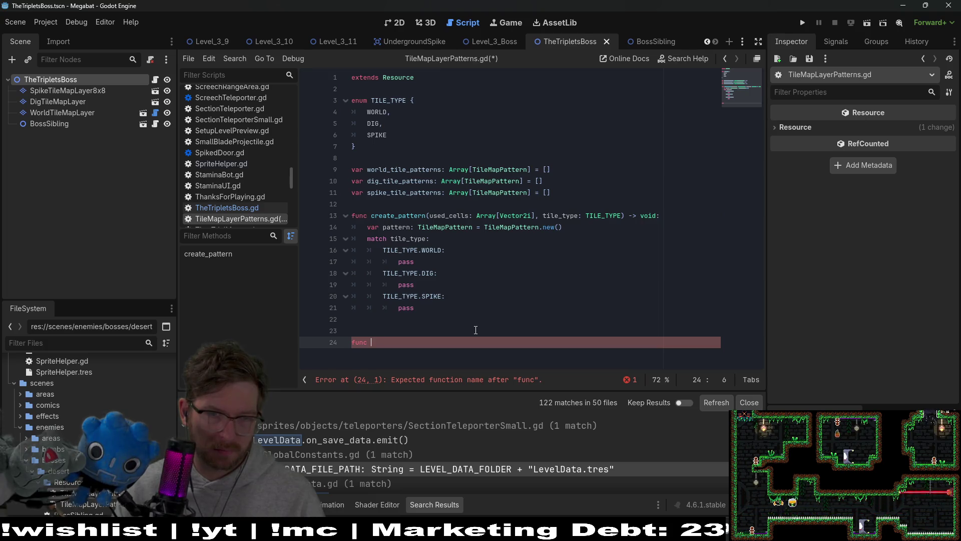
double_click(399, 215)
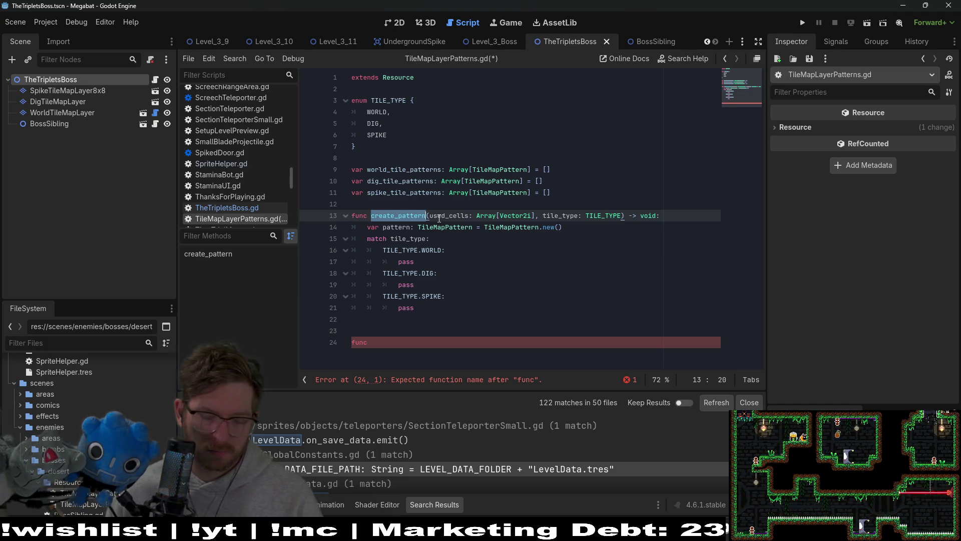
type("store_patt")
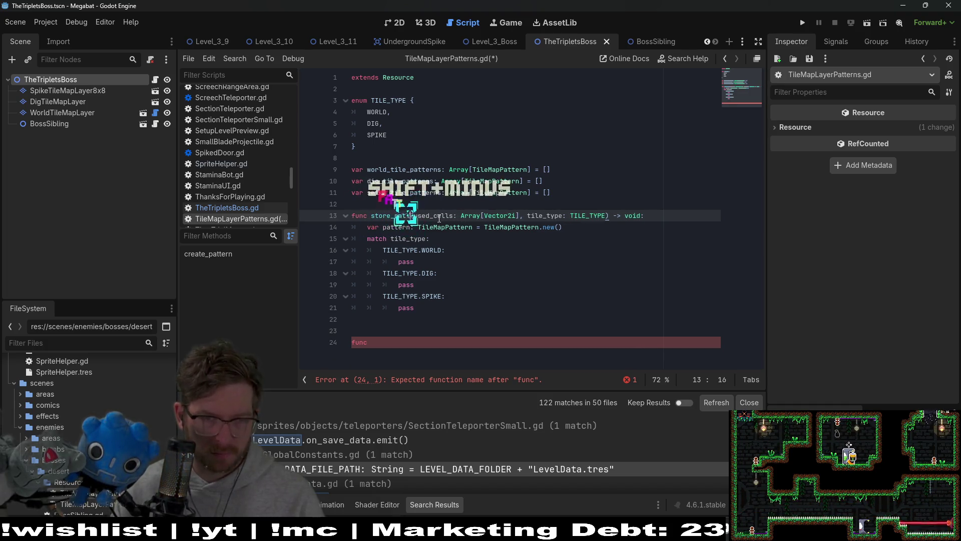
type("ern")
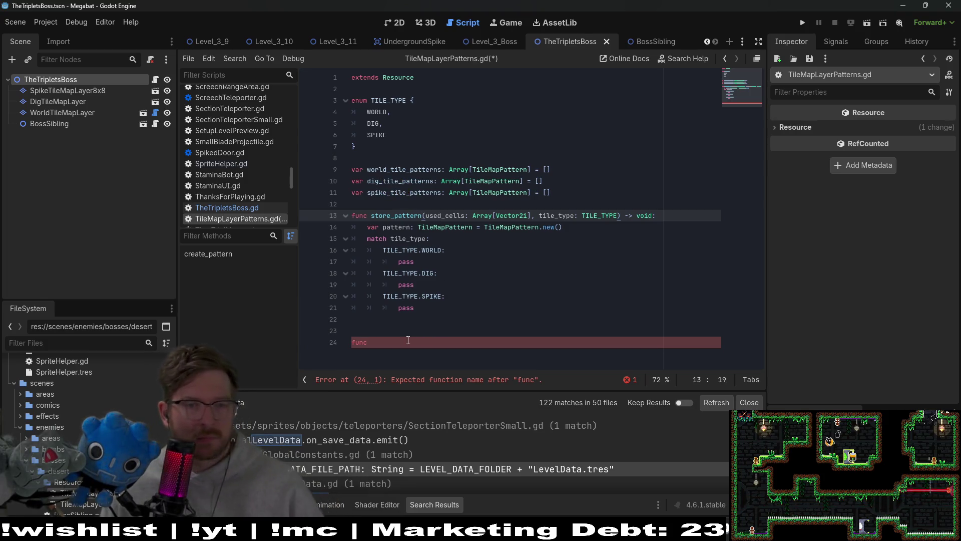
left_click(408, 340)
type("create_pa")
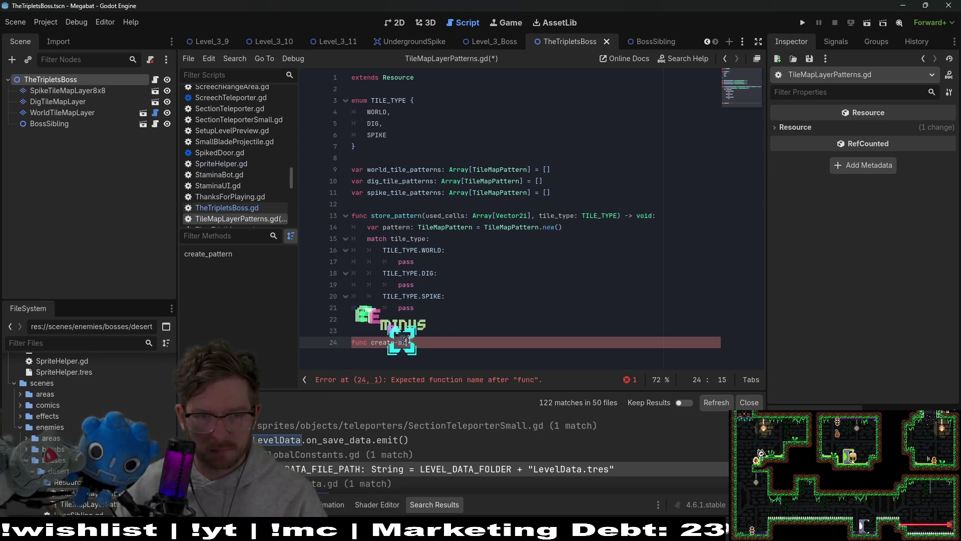
key("BackSpace")
key("BackSpace")
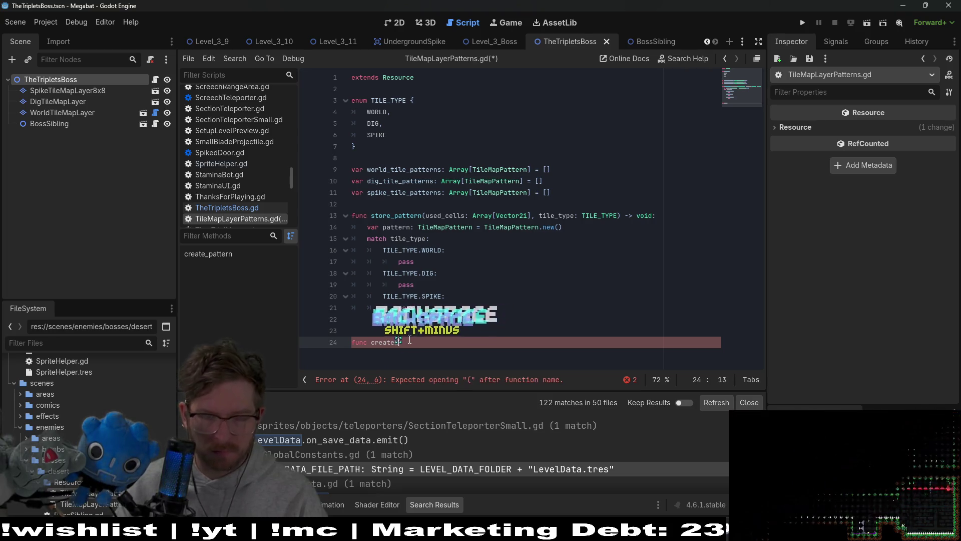
type("pattern()")
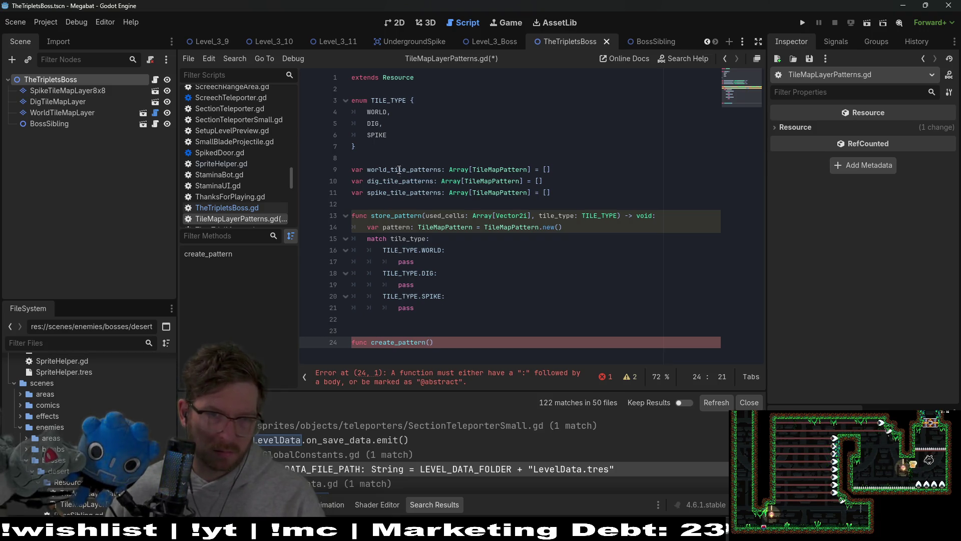
Give the new create_pattern function a TileMapPattern return type and open its body
triple_click(425, 170)
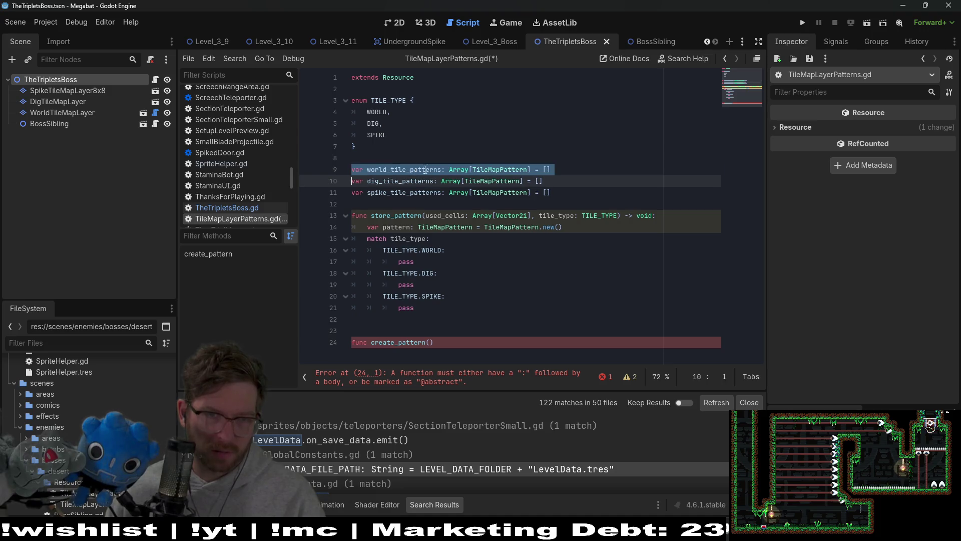
left_click(407, 172)
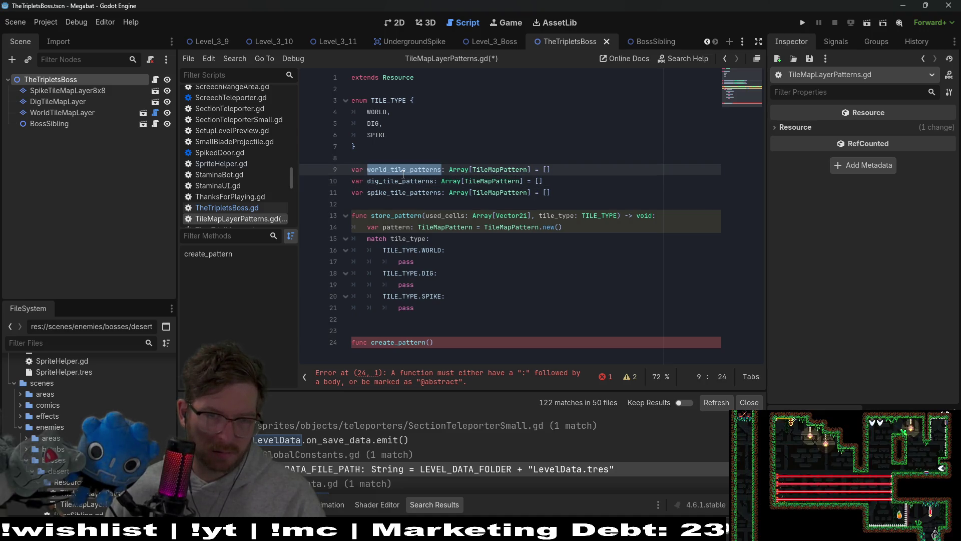
left_click(429, 344)
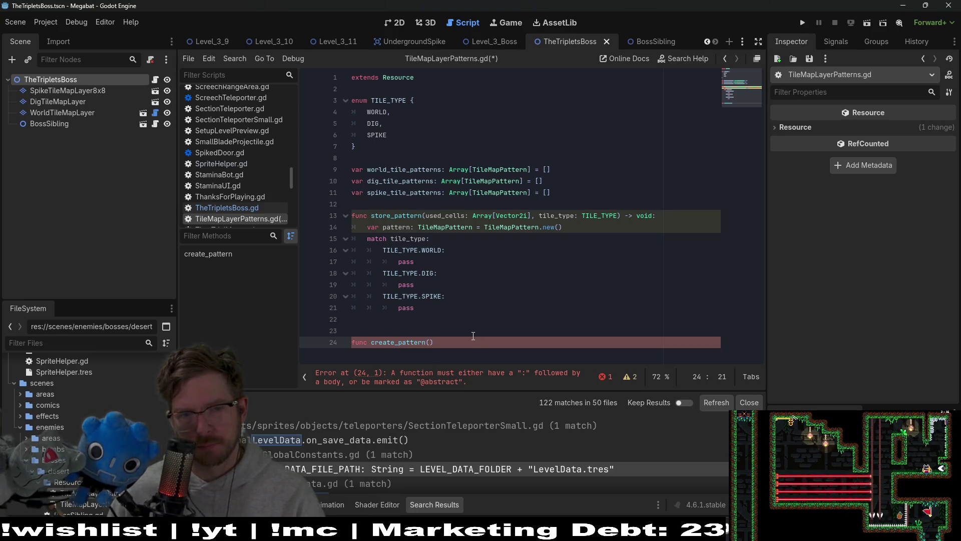
type("-> ")
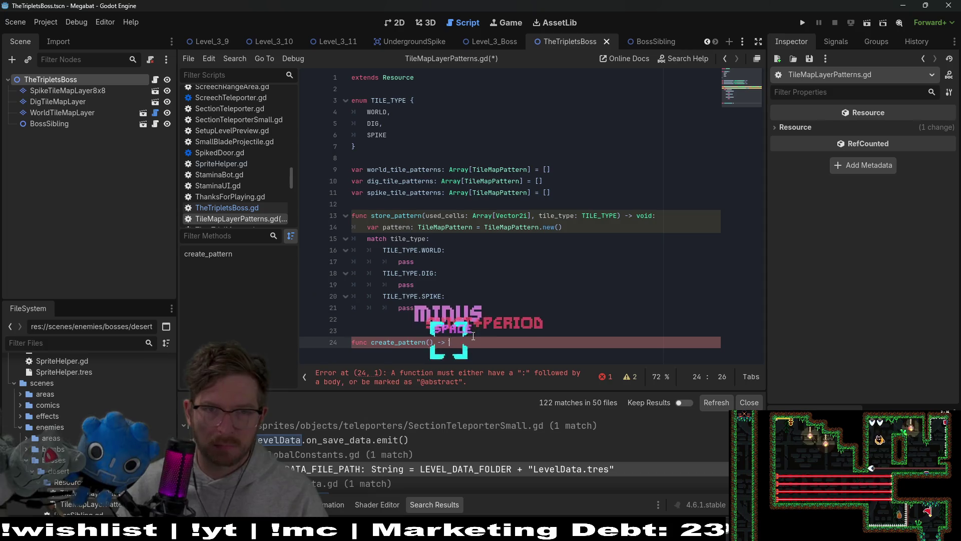
type("TileMap")
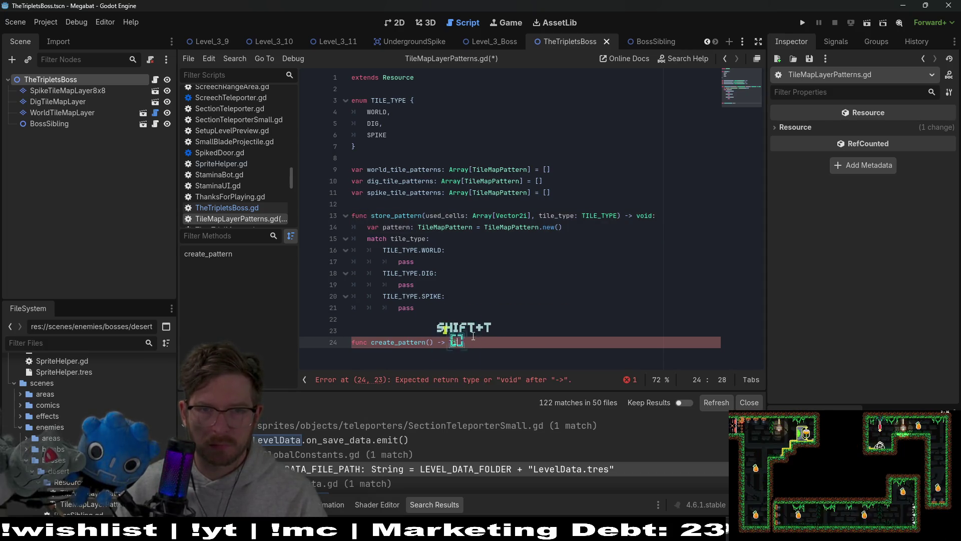
key("Down")
key("Down")
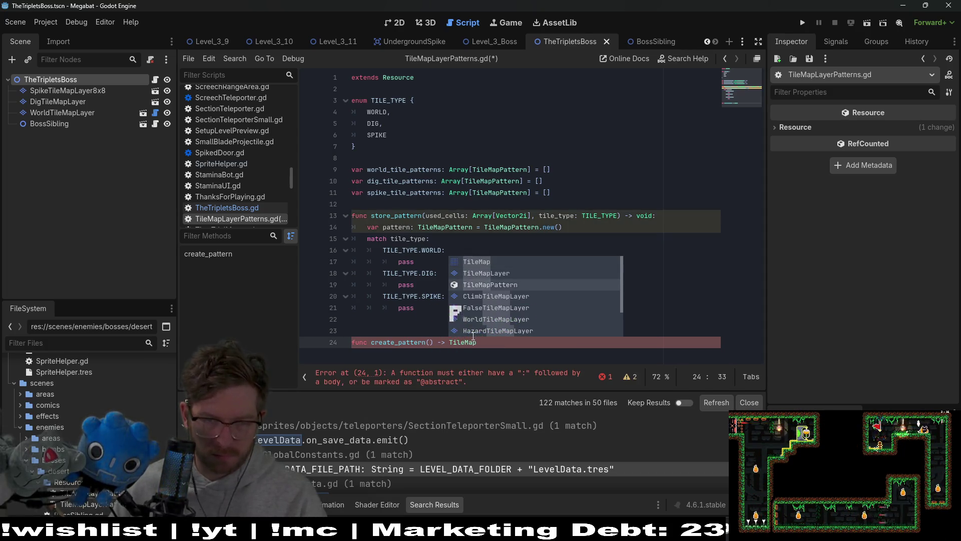
key("Return")
type(":")
key("Return")
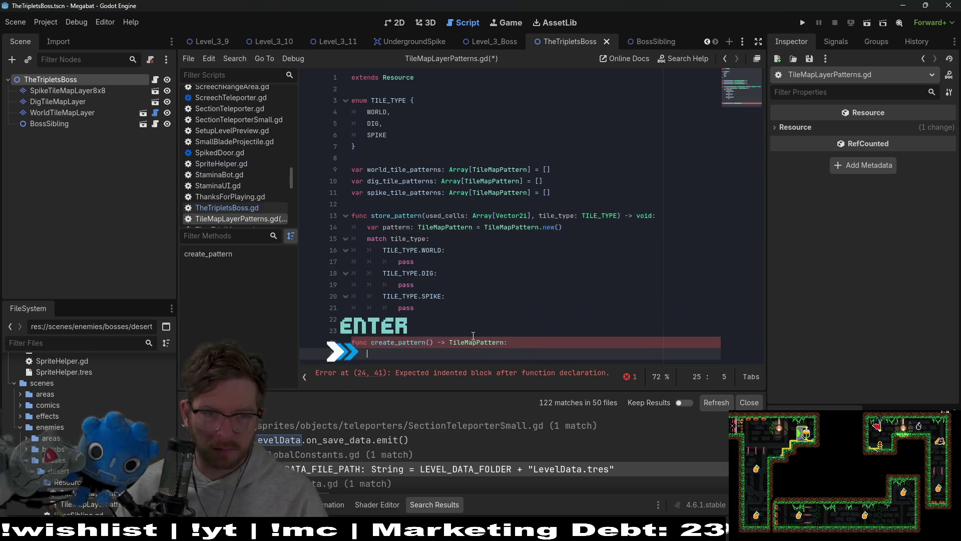
Cut the pattern creation line out of store_pattern
left_click_drag(570, 231, 675, 219)
key("ctrl+x")
left_click(515, 332)
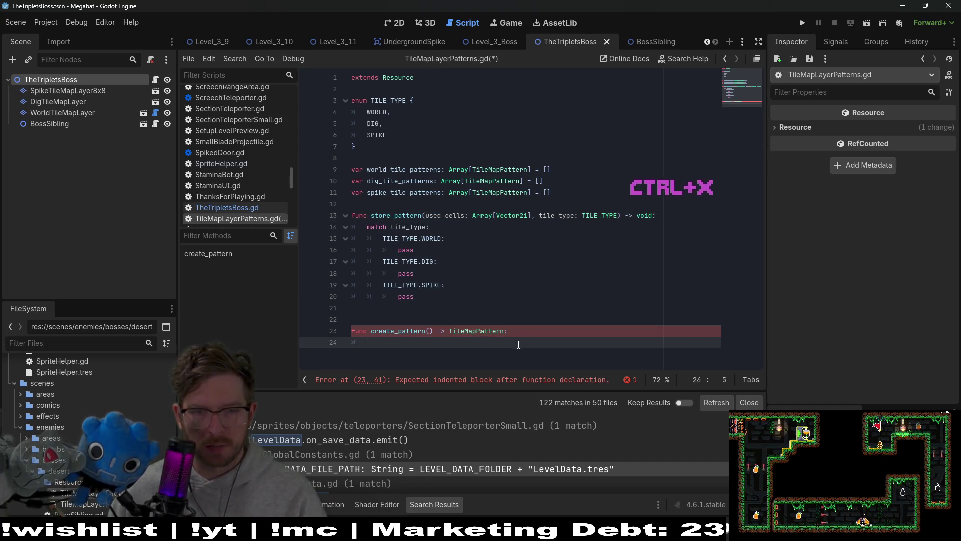
Paste the pattern creation line into create_pattern, save, and add 'return pattern'
key("ctrl+v")
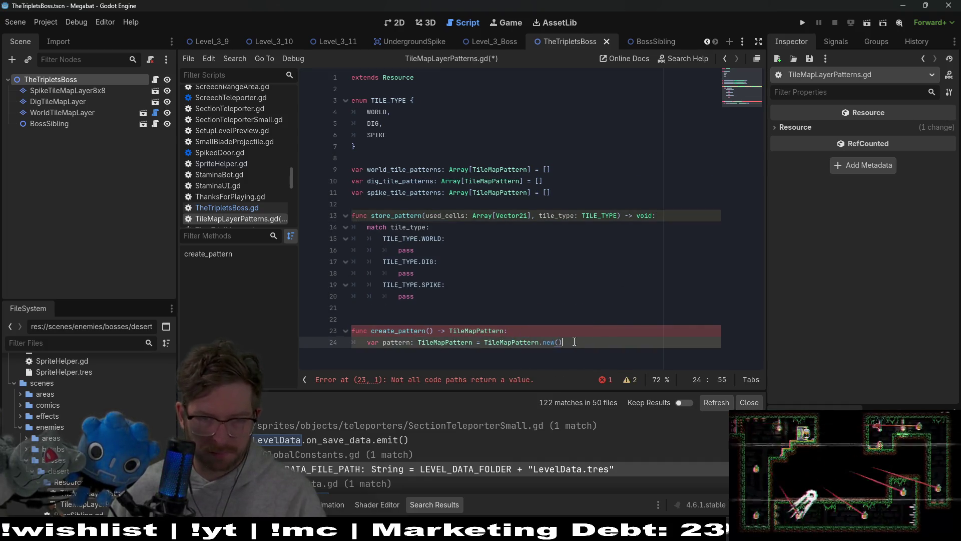
key("Return")
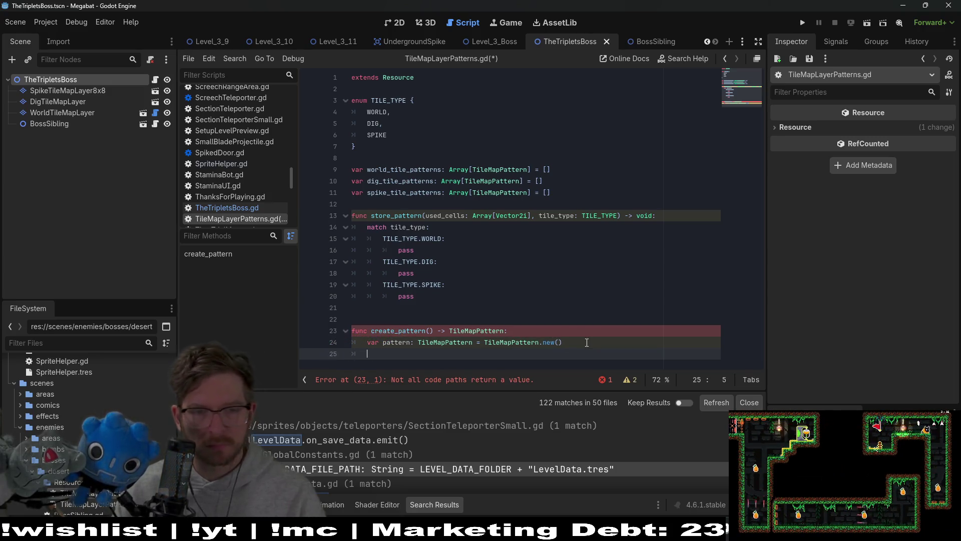
key("ctrl+s")
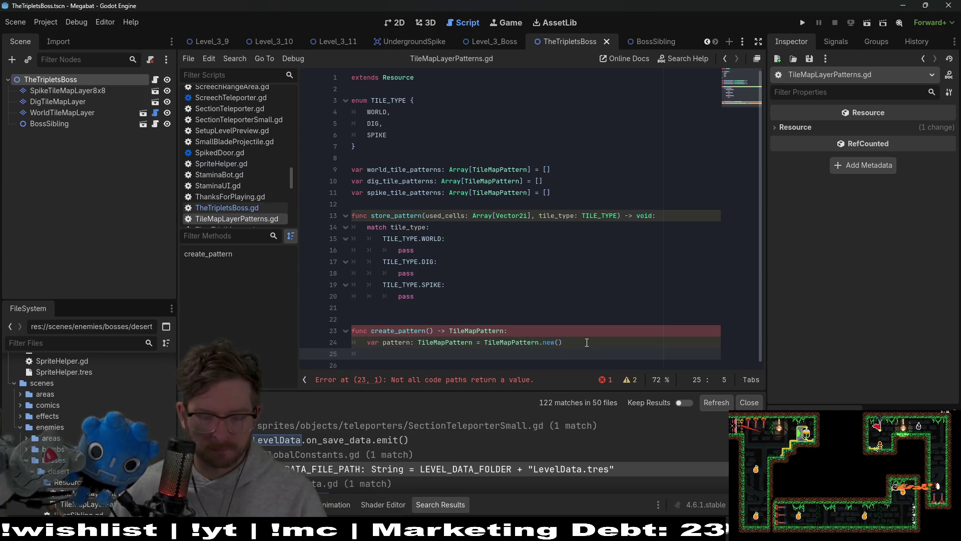
type("return patter;")
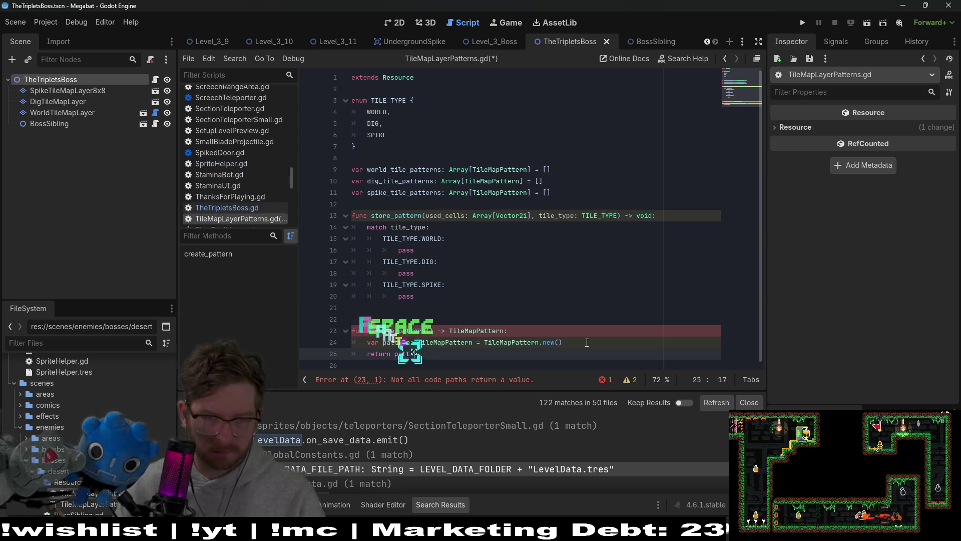
key("BackSpace")
type("n")
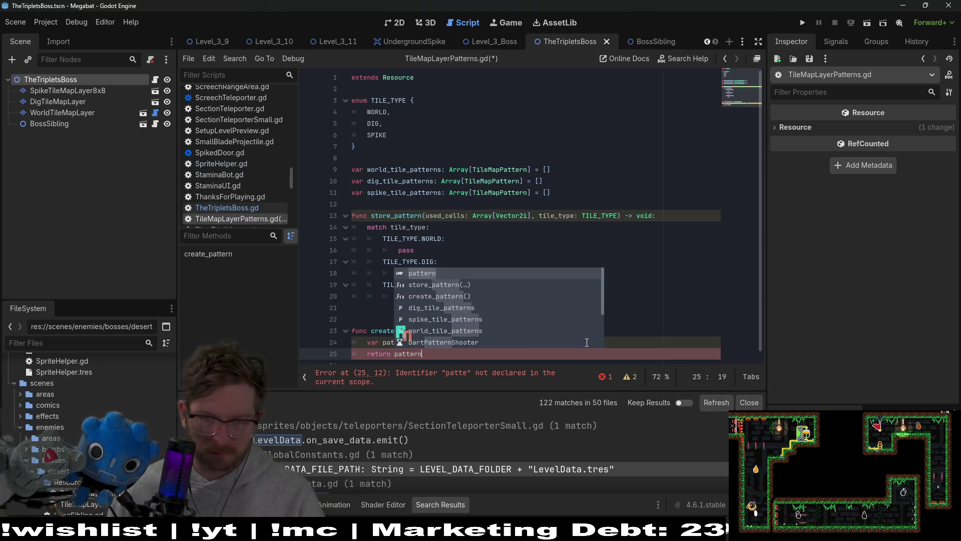
key("Escape")
key("ctrl+shift+Return")
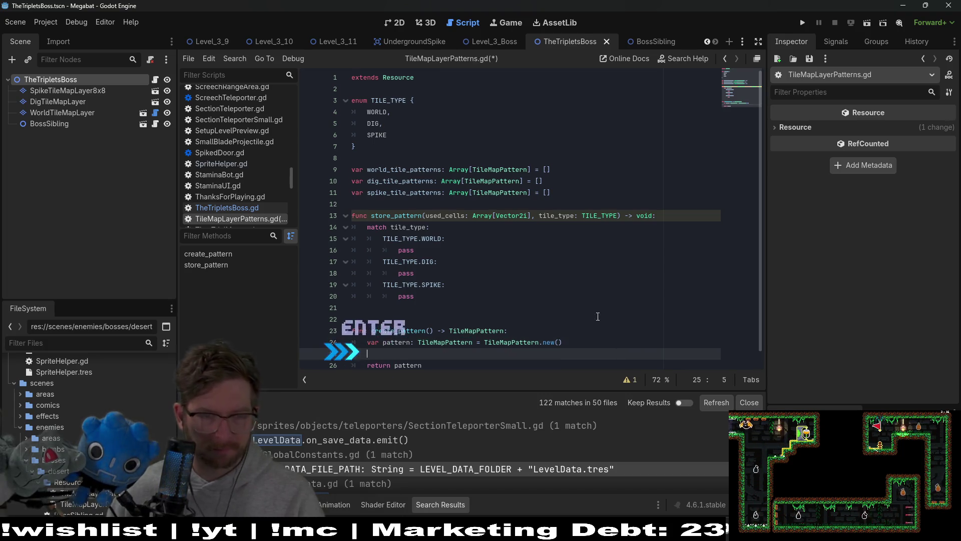
Give create_pattern a used_cells: Array[Vector2i] parameter
left_click(475, 273)
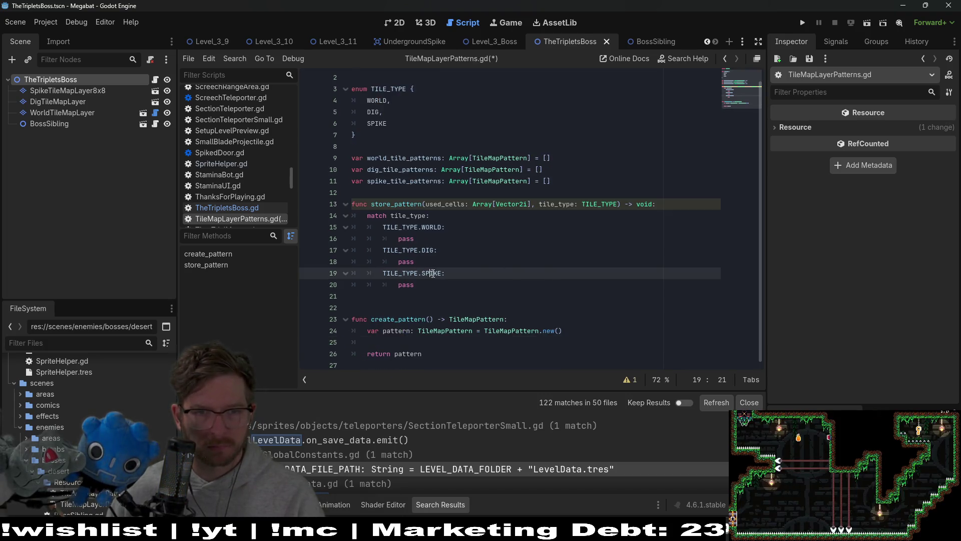
left_click(402, 342)
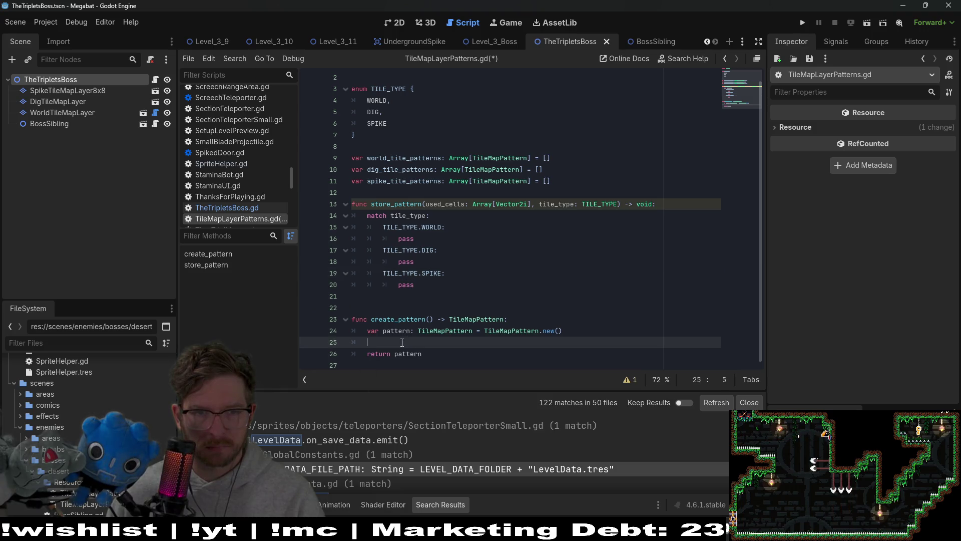
left_click(432, 320)
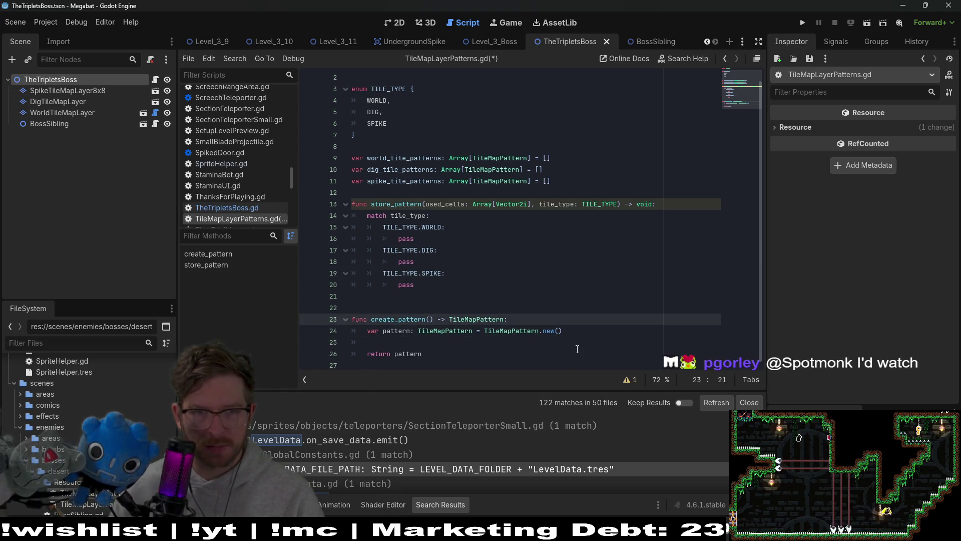
type("sed_ce")
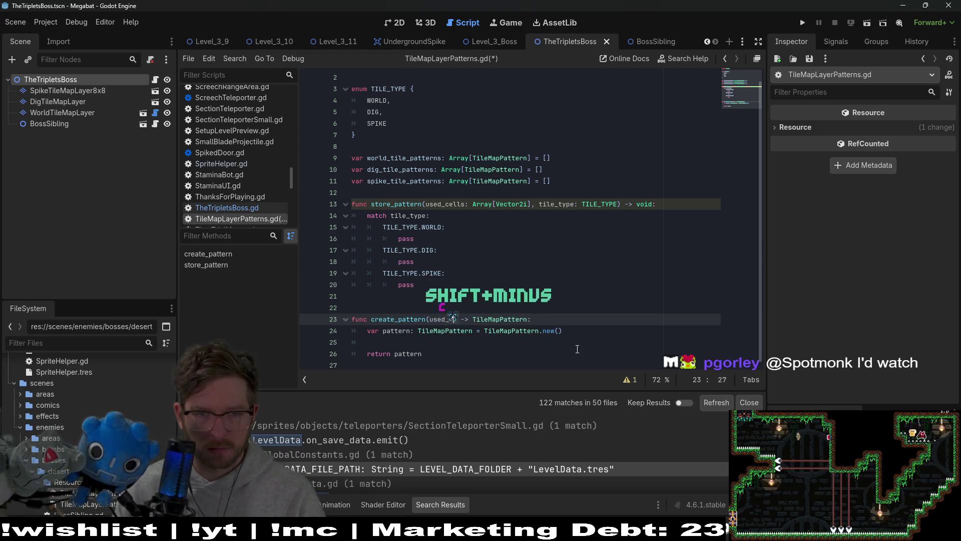
type("lls: Ar")
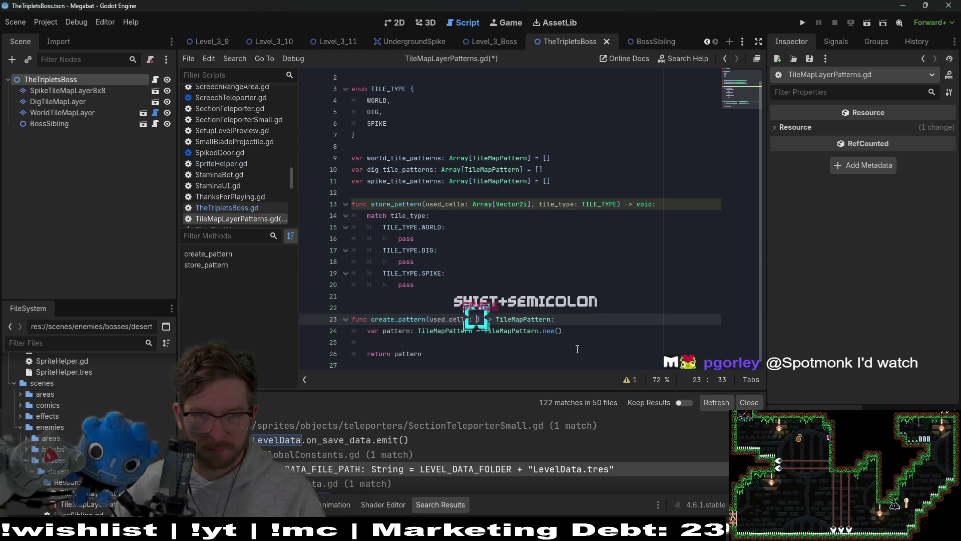
type("ray[")
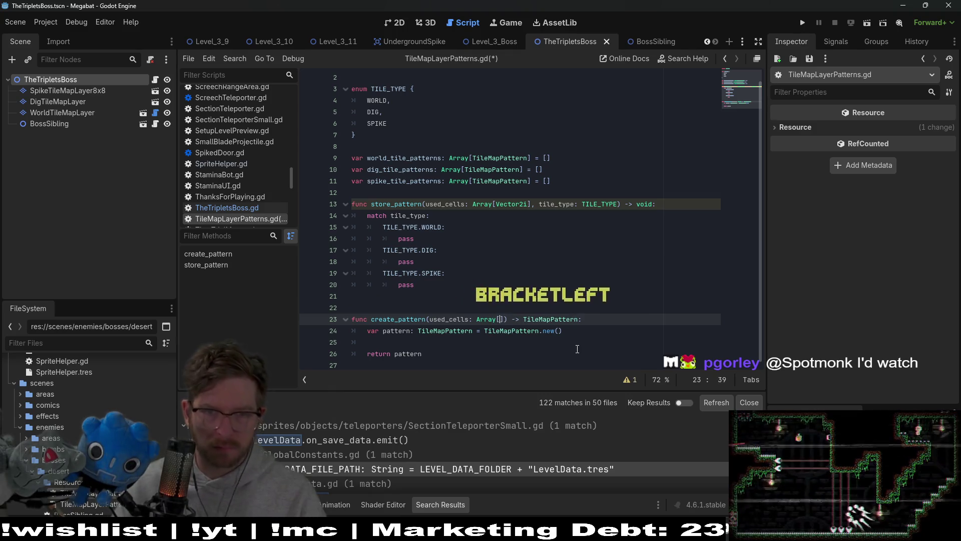
type("Ve")
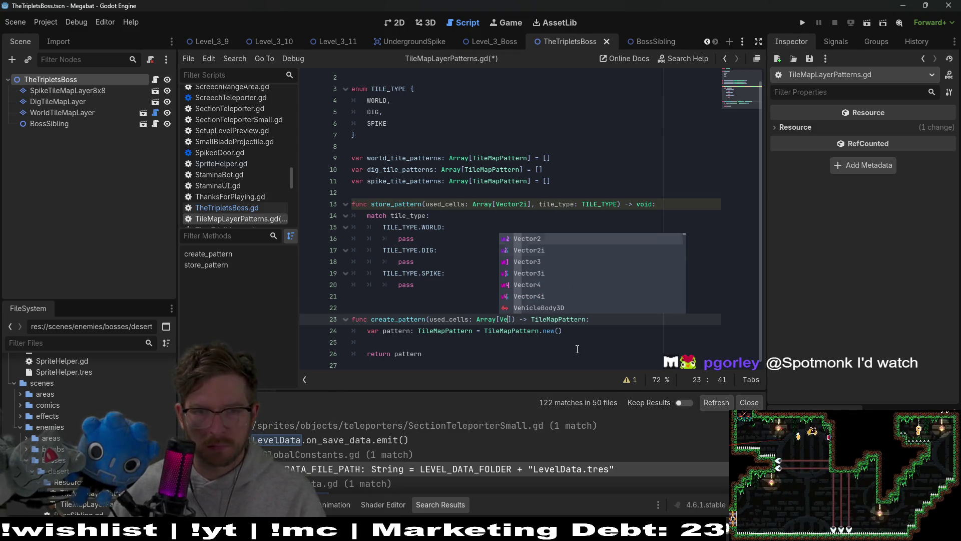
key("Down")
key("Return")
Add a 'for cell in used_cells:' loop calling pattern.set_cell(cell in its body
key("Down")
key("Down")
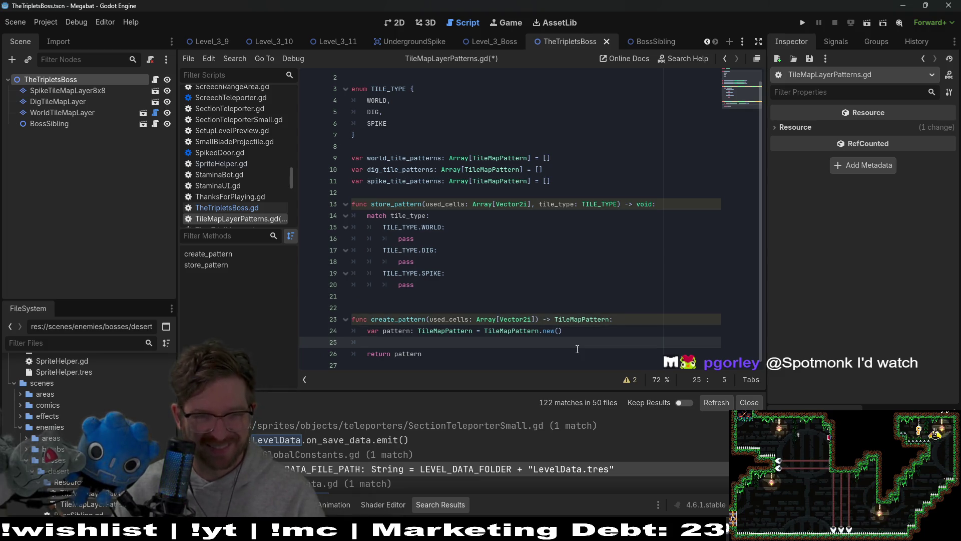
type("or cell in ")
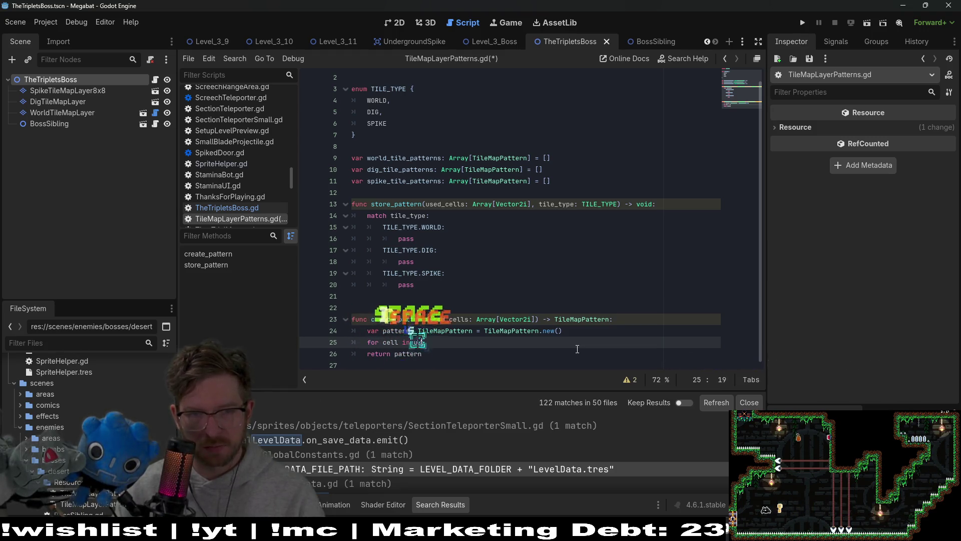
type("used_")
key("Return")
type(":")
key("Return")
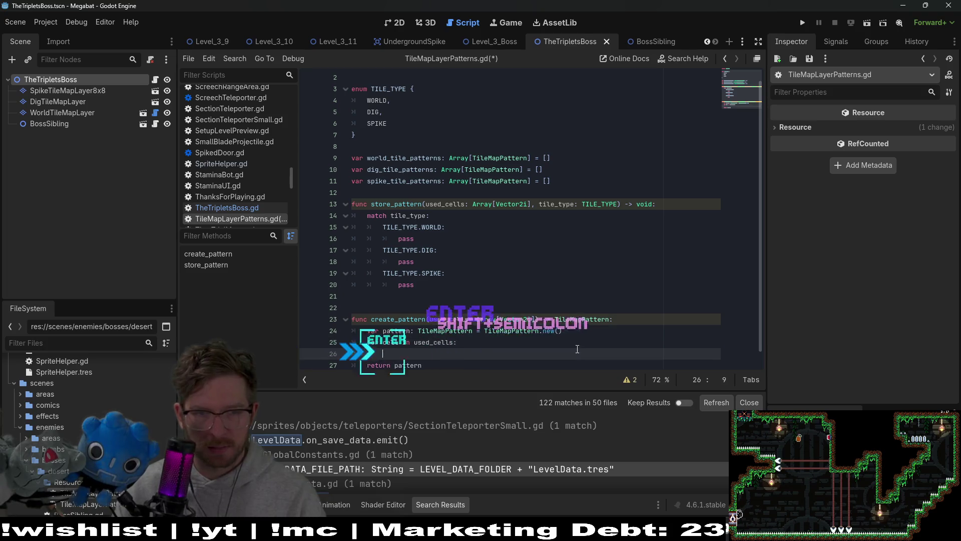
type("pattern.set")
key("Return")
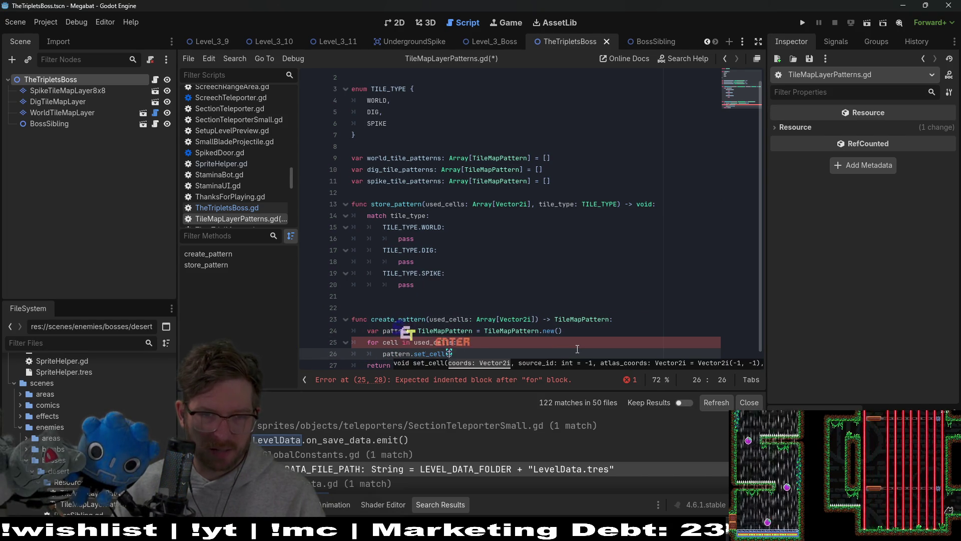
type("cell")
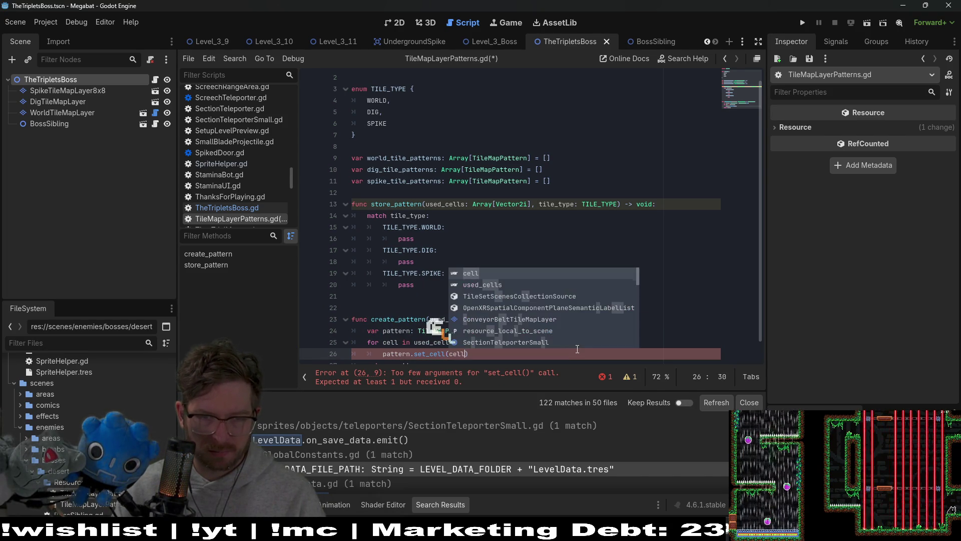
type(".")
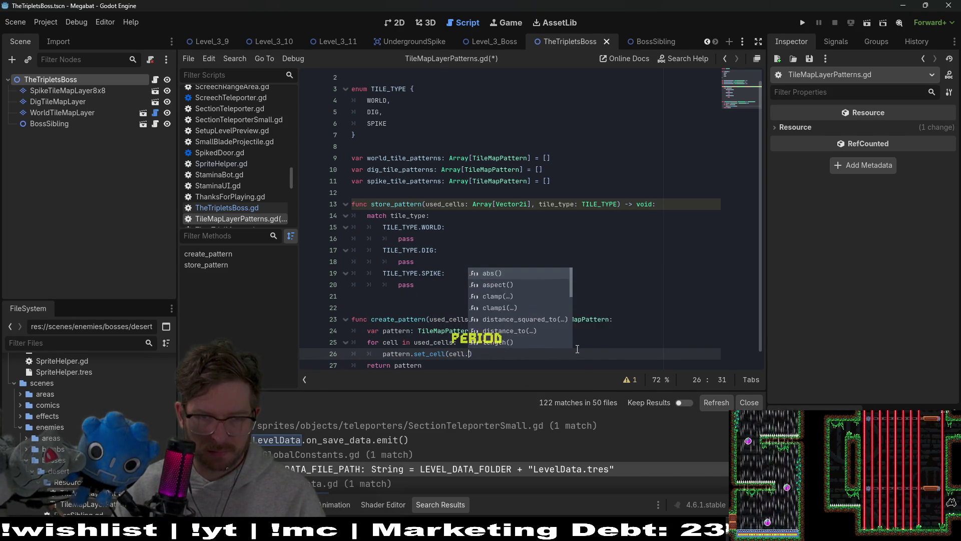
key("BackSpace")
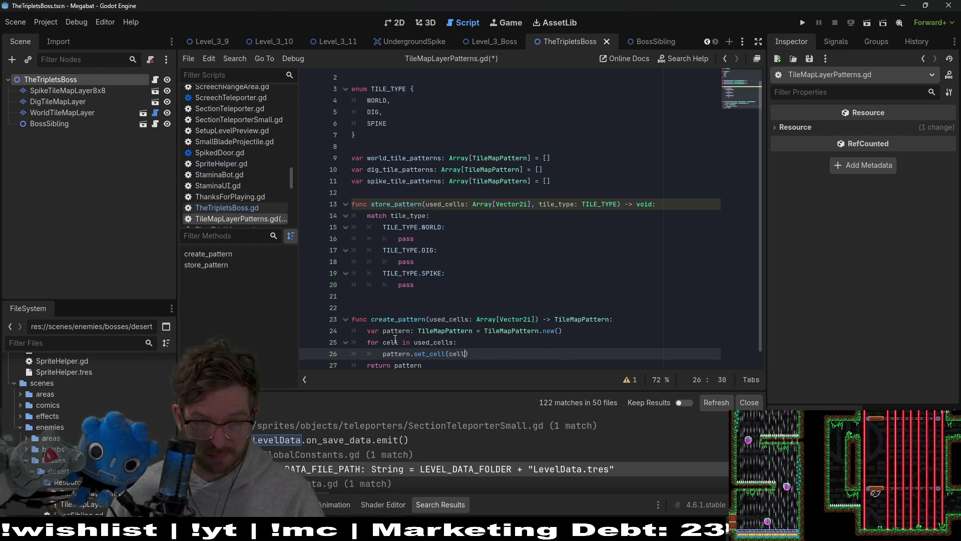
Open the TileMapPattern class reference to read set_cell's coords, source_id and atlas_coords parameters
left_click(425, 342, "ctrl")
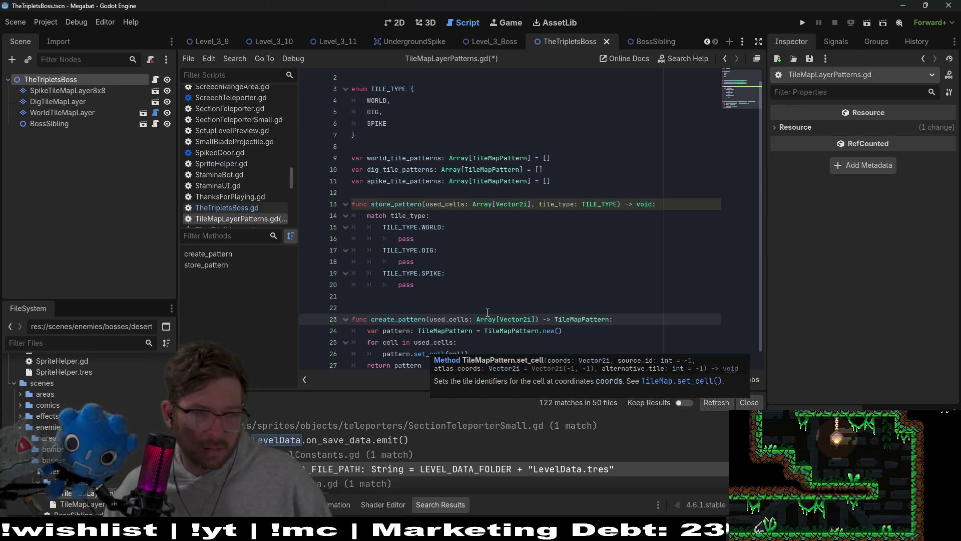
key("Up")
mouse_move(485, 331)
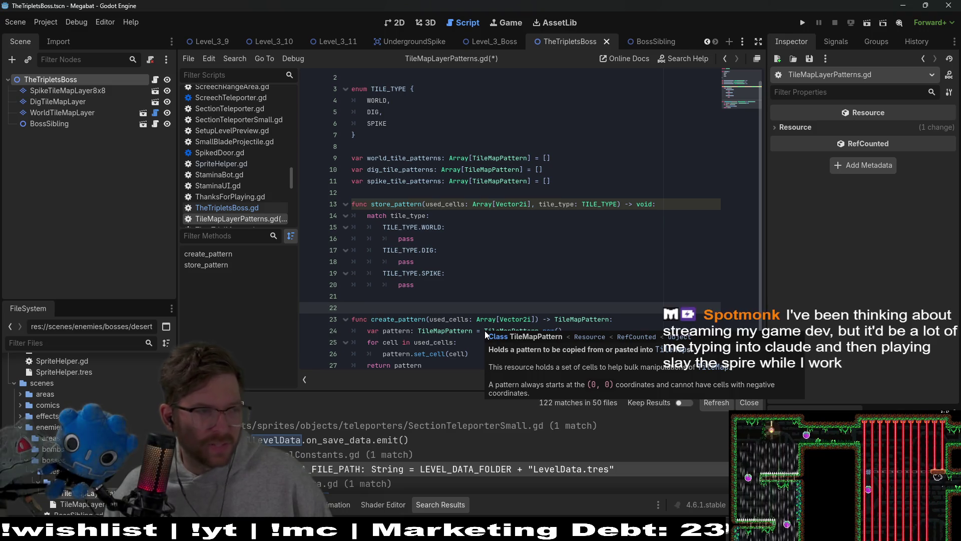
left_click(435, 355, "ctrl")
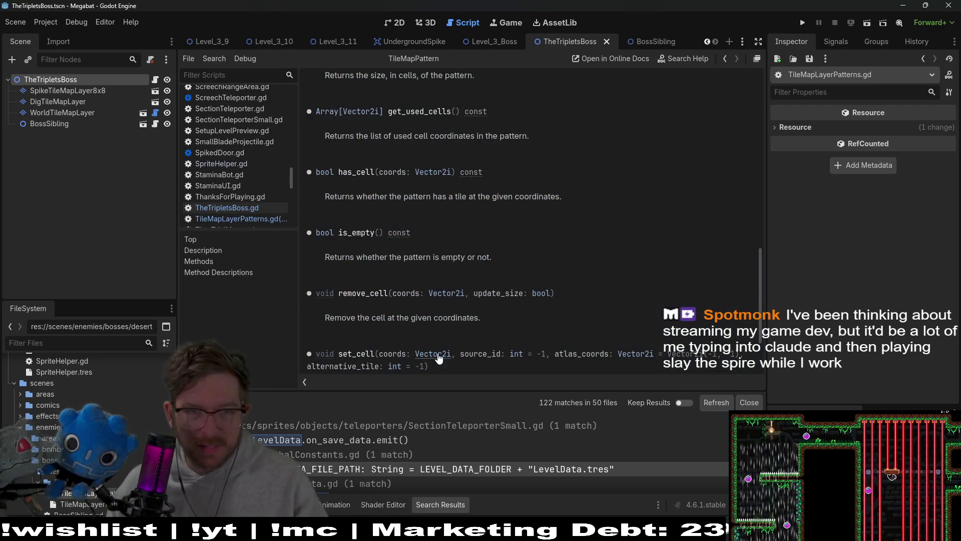
Search all project files for set_cell, review the 17 matches, then switch to the 2D view
scroll(519, 221, "down", 1)
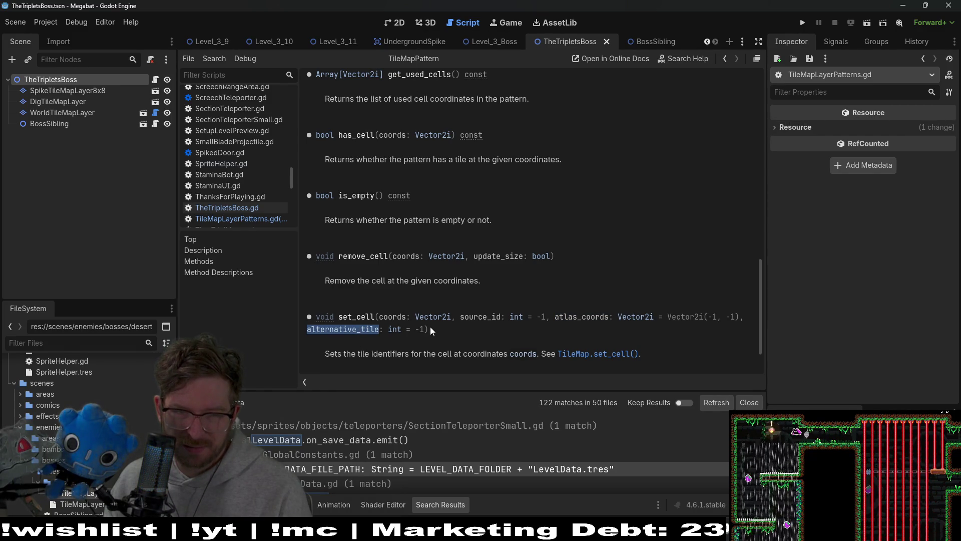
double_click(365, 319)
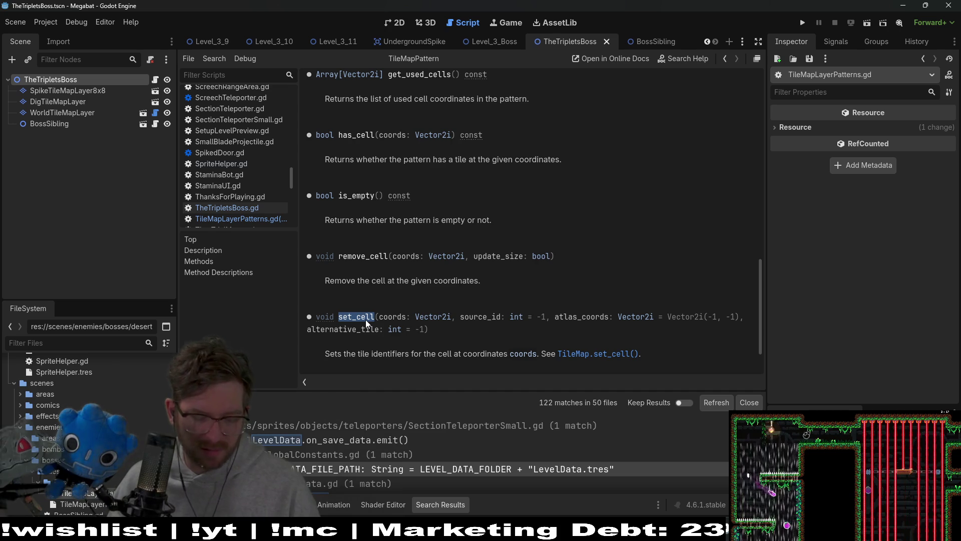
key("ctrl+shift+f")
key("Return")
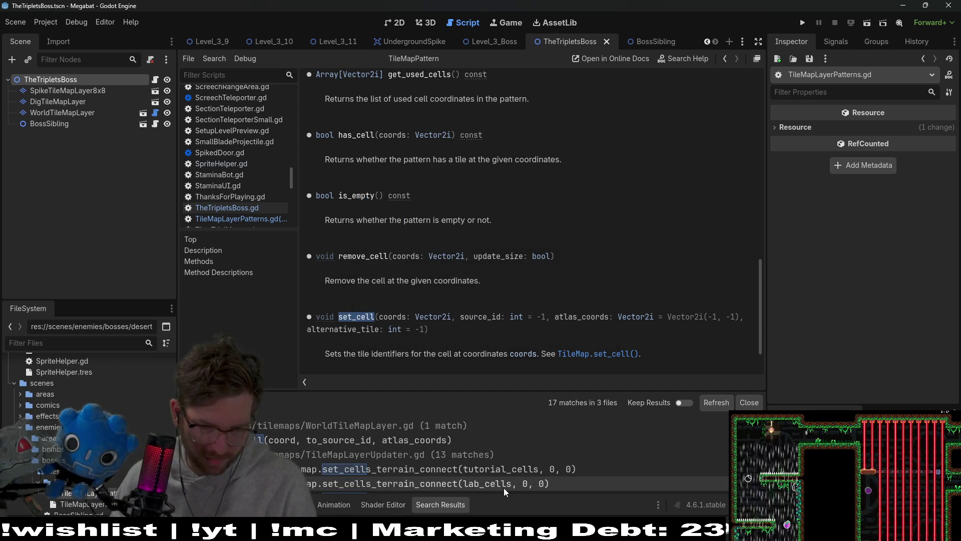
scroll(579, 437, "down", 1)
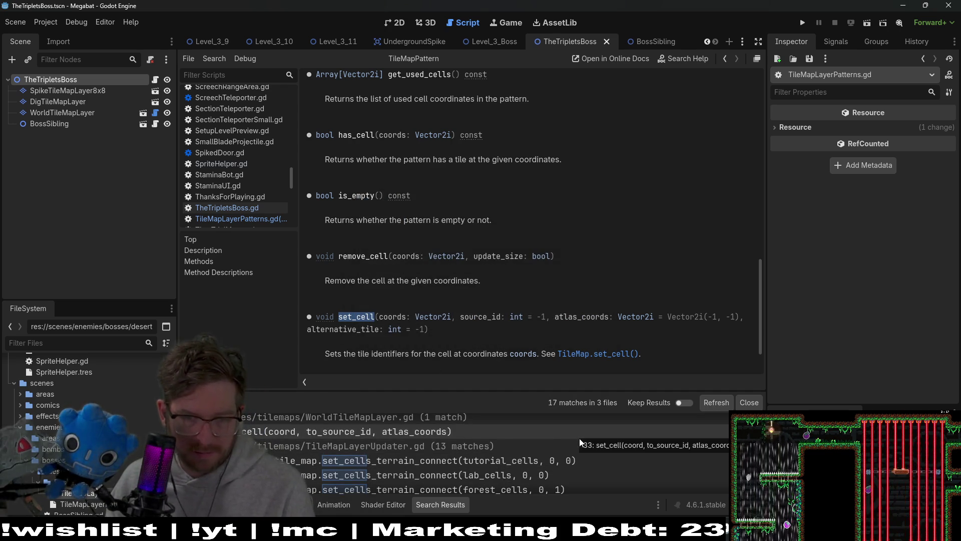
scroll(579, 437, "down", 1)
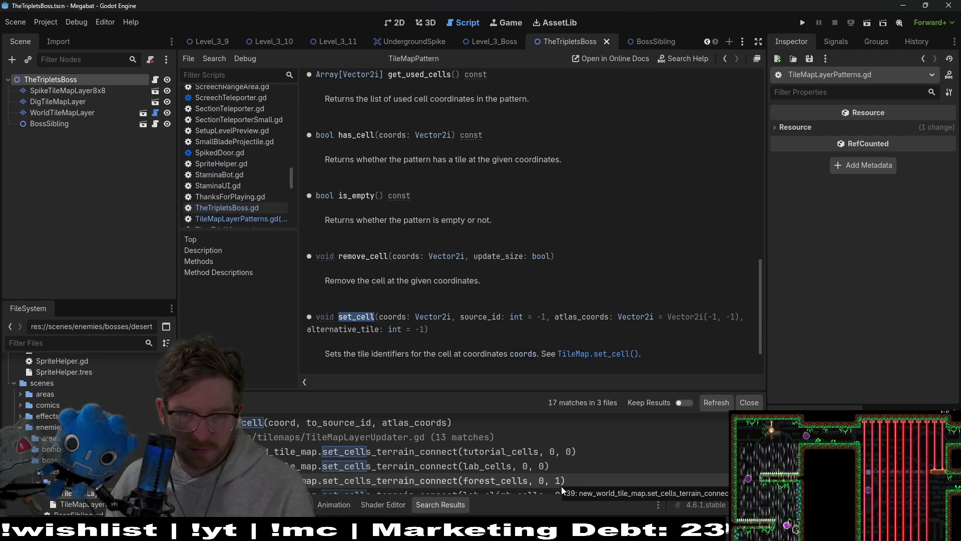
scroll(551, 488, "down", 3)
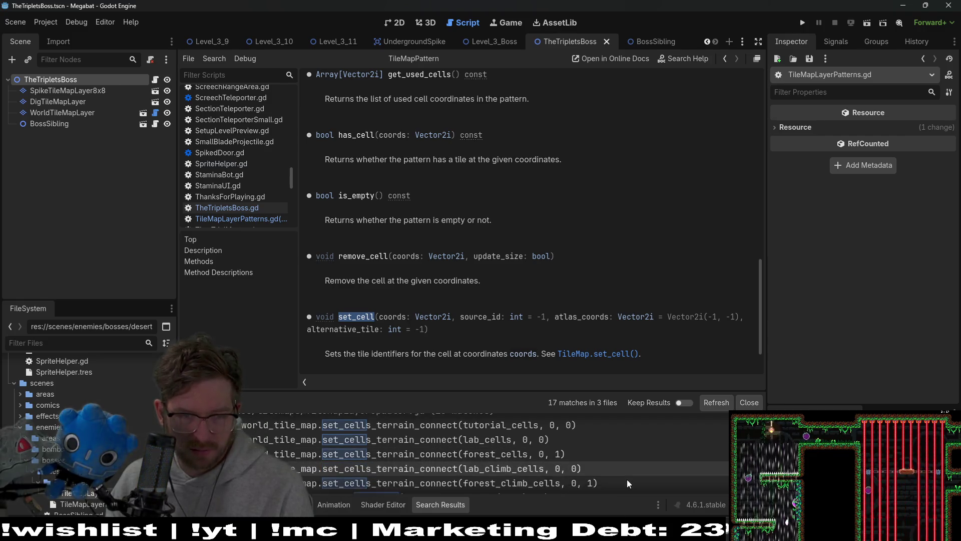
scroll(627, 483, "down", 1)
scroll(627, 480, "down", 5)
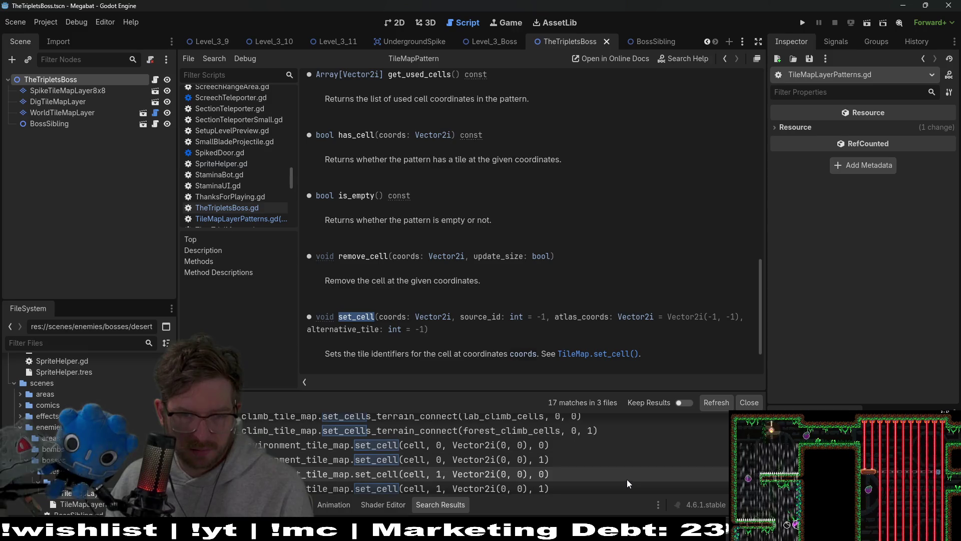
scroll(627, 479, "up", 5)
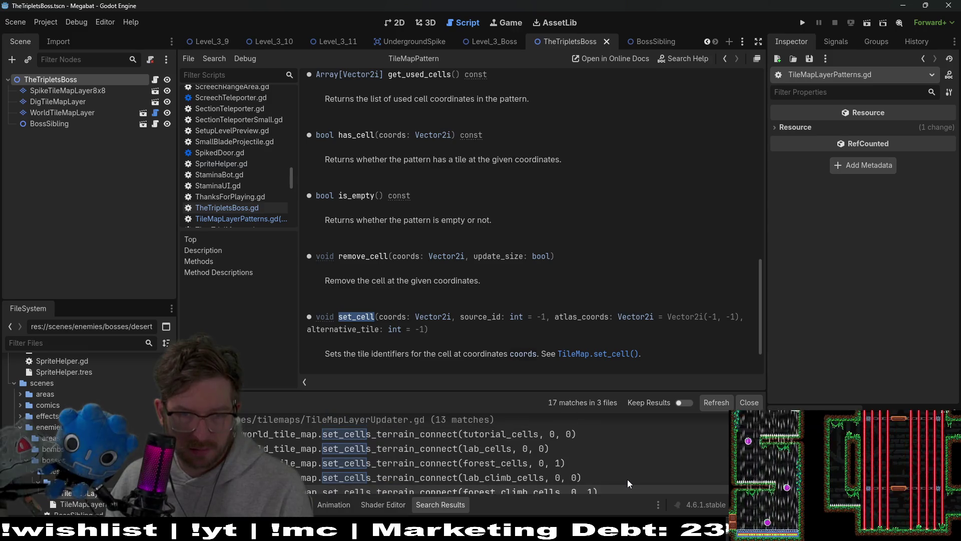
left_click(400, 22)
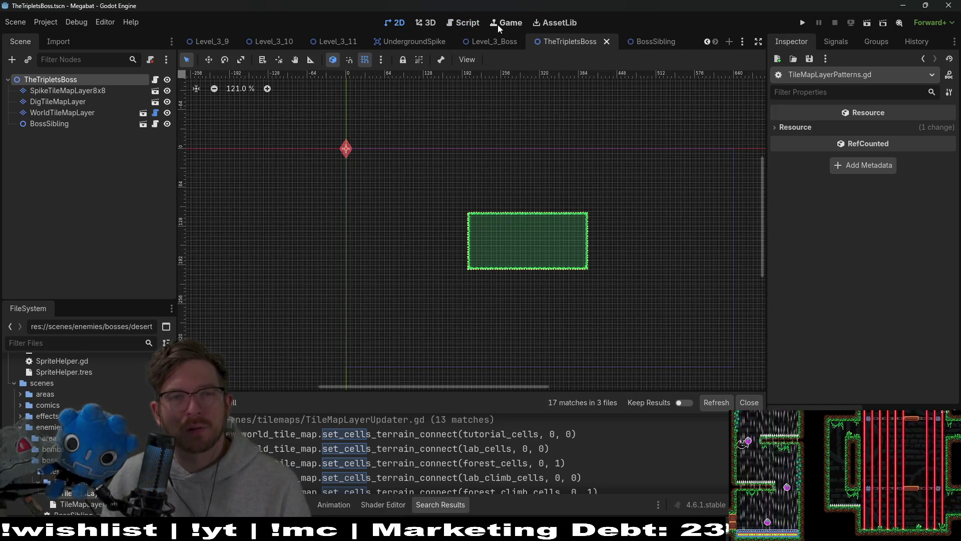
Open TileMapLayerPatterns.gd in the script editor
left_click(155, 80)
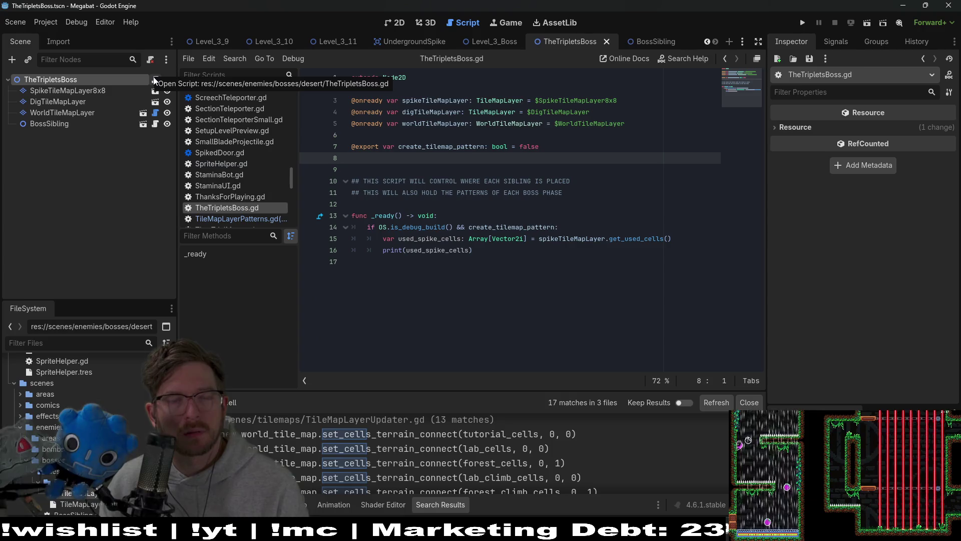
scroll(263, 188, "up", 3)
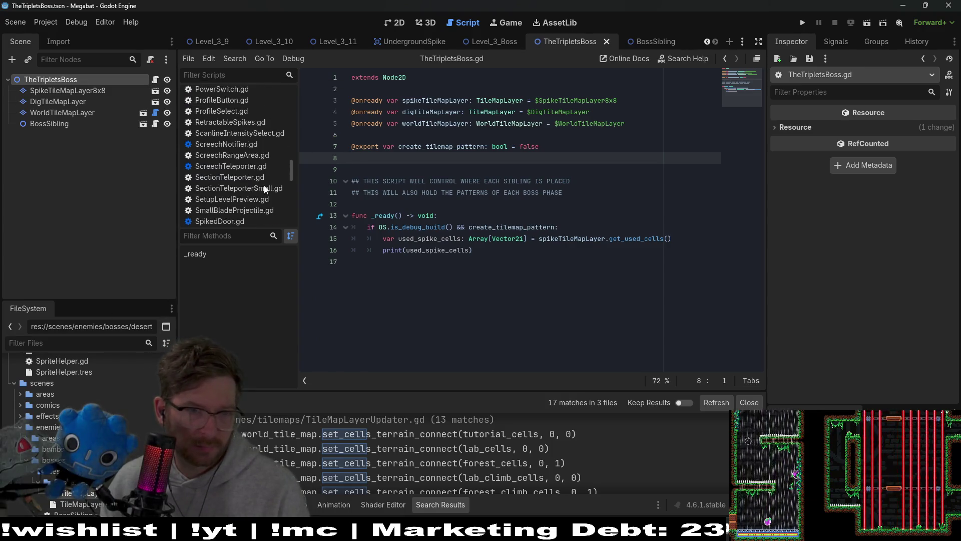
scroll(264, 188, "down", 5)
left_click(249, 150)
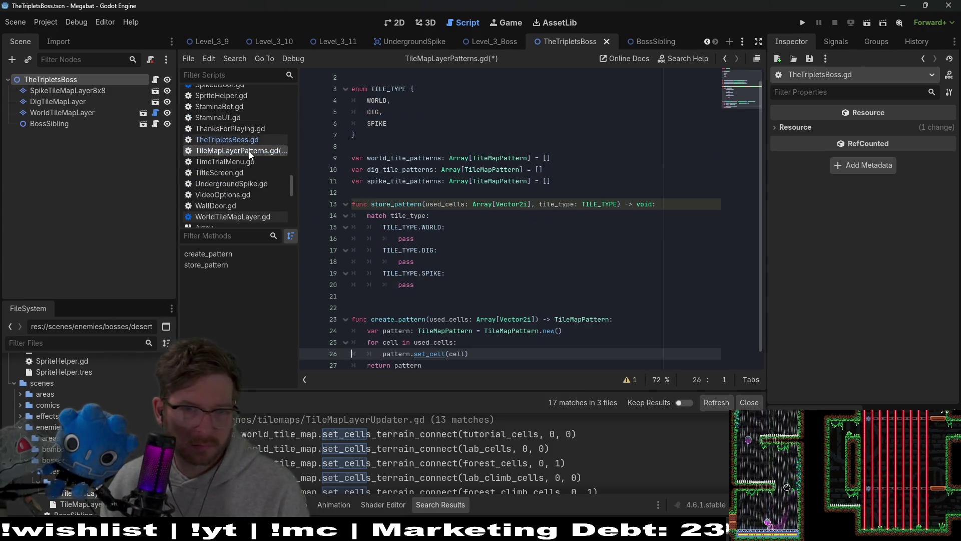
left_click(629, 239)
scroll(622, 261, "down", 1)
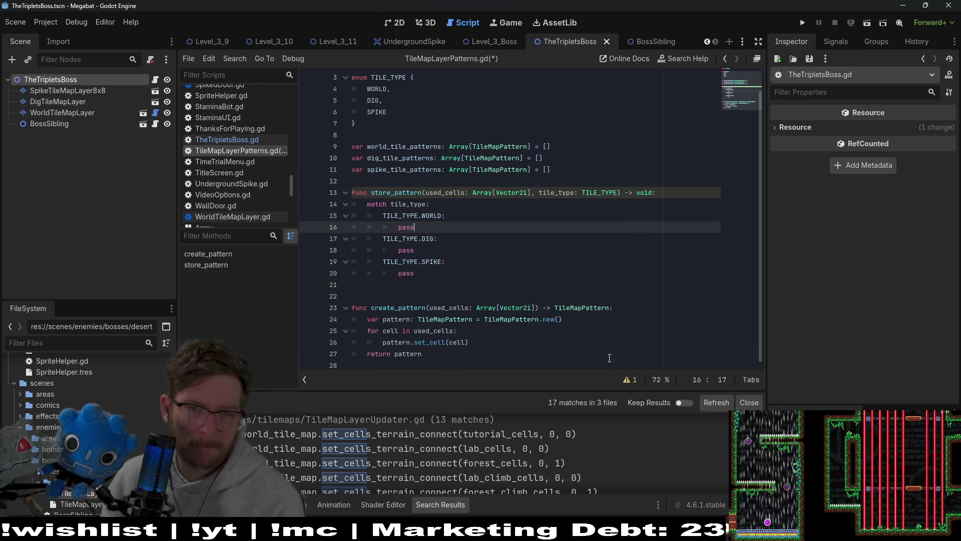
Add a source_id: int parameter and pass source_id as set_cell's second argument
left_click(535, 308)
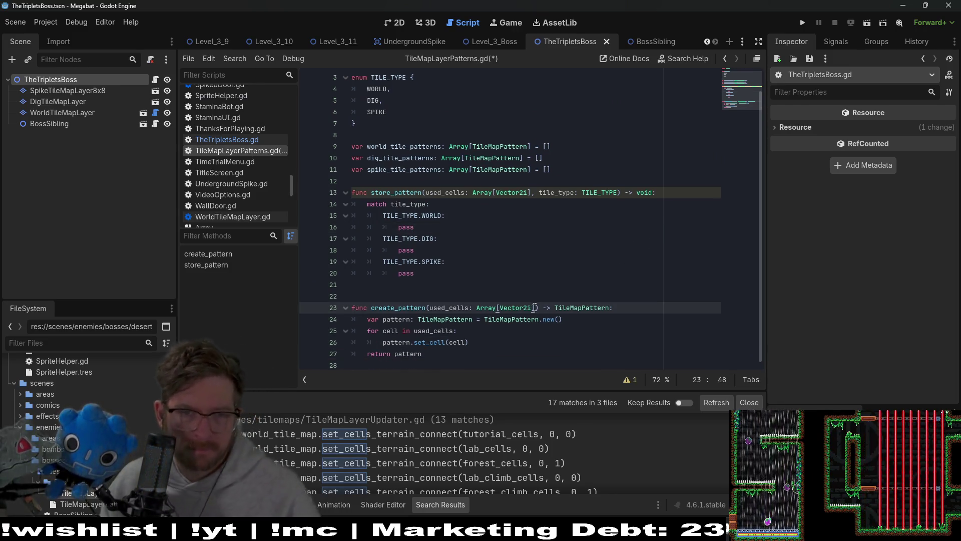
type(", source")
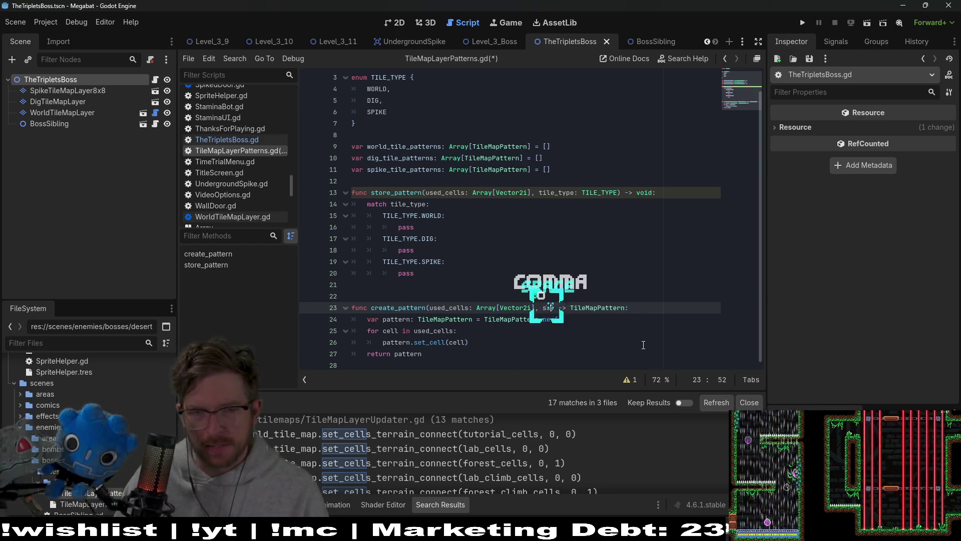
type("_id: ")
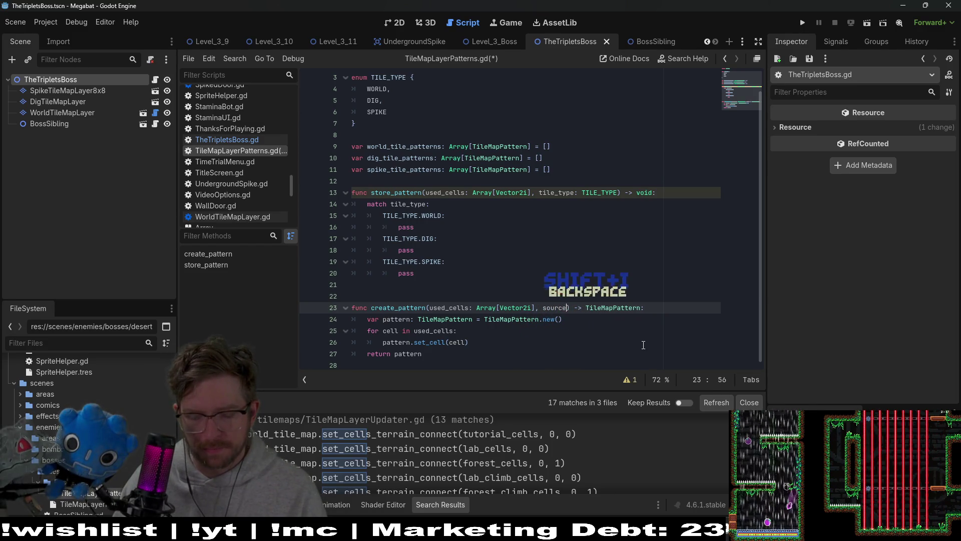
type("int")
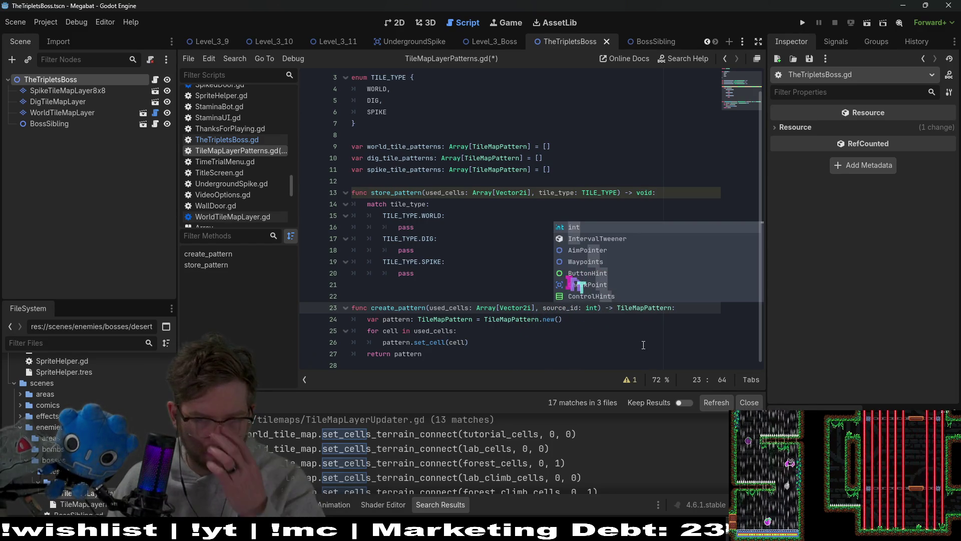
left_click(601, 354)
left_click(464, 340)
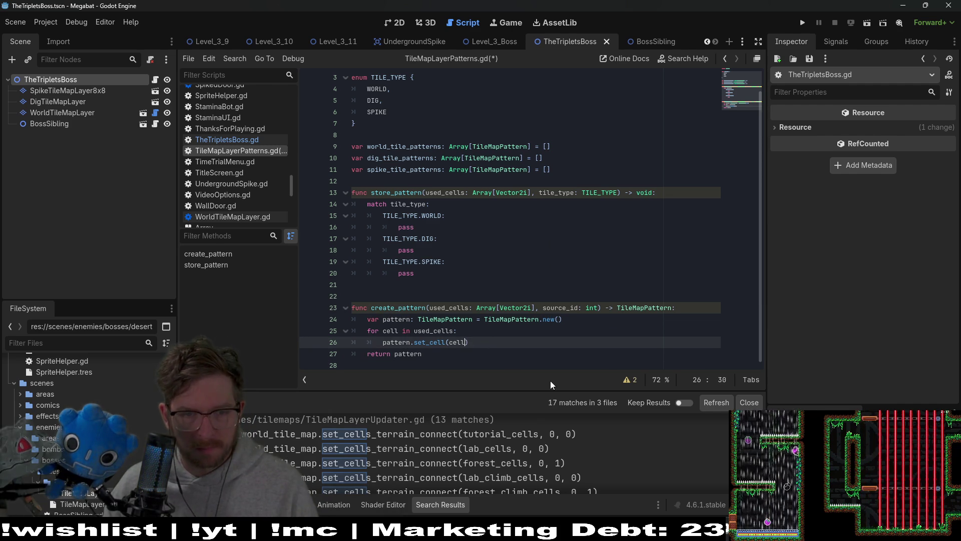
type(",")
type("ource")
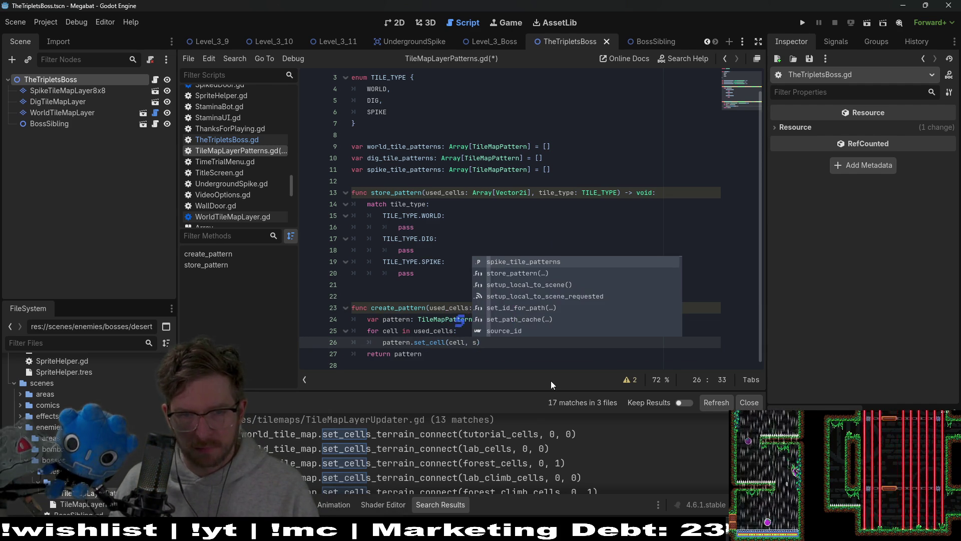
key("Return")
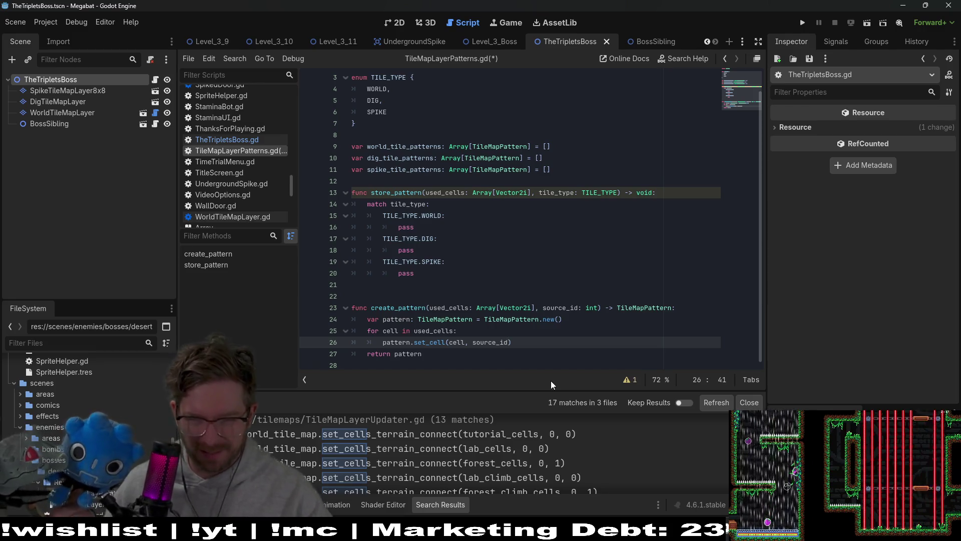
left_click(431, 344, "ctrl")
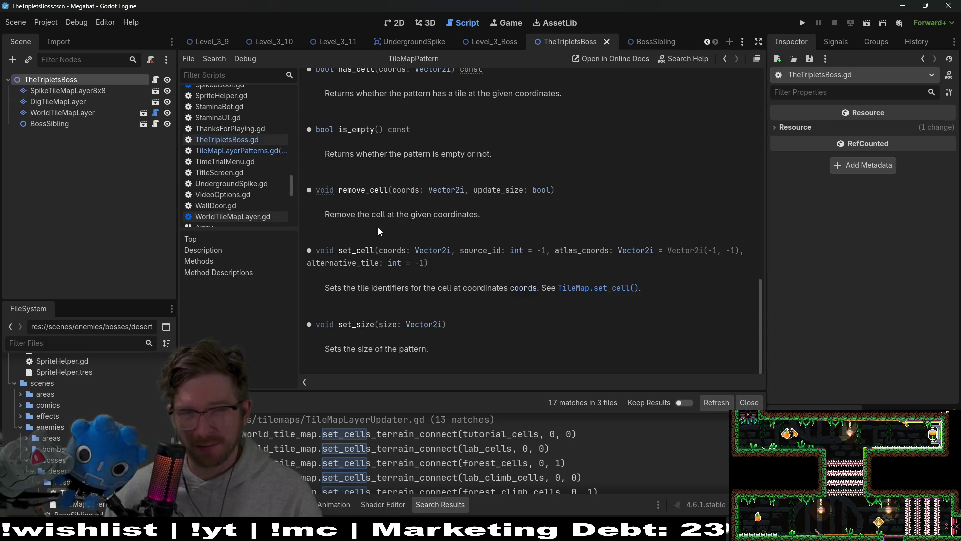
left_click(250, 150)
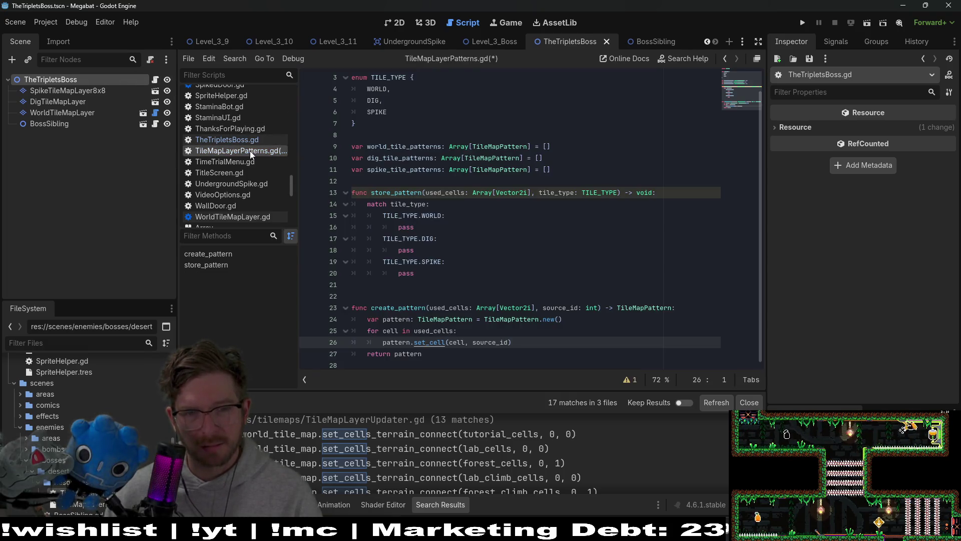
key("Return")
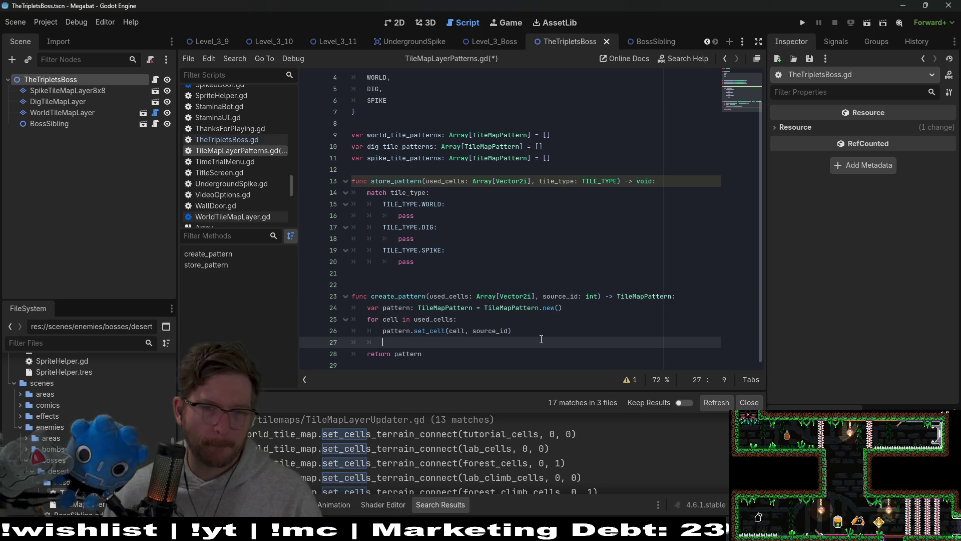
key("BackSpace")
key("BackSpace")
key("BackSpace")
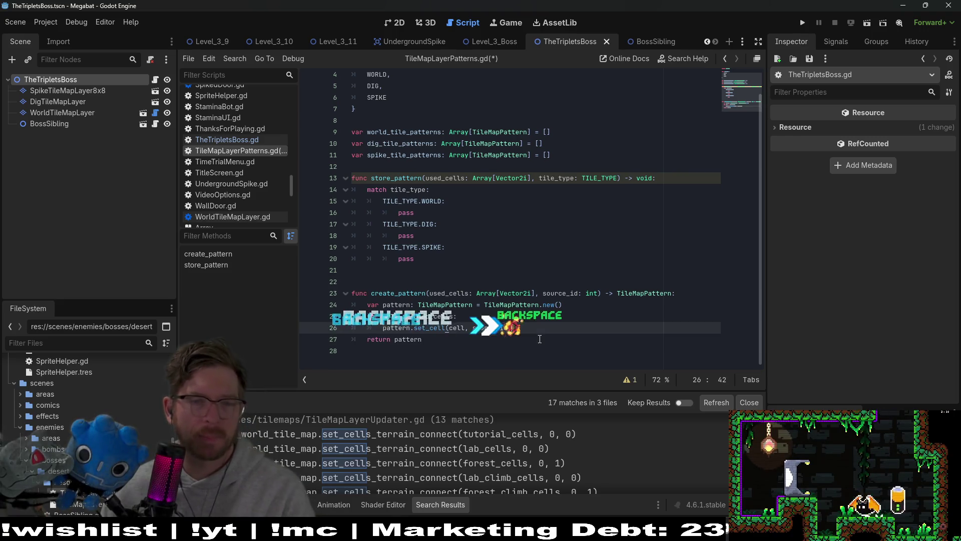
double_click(409, 292)
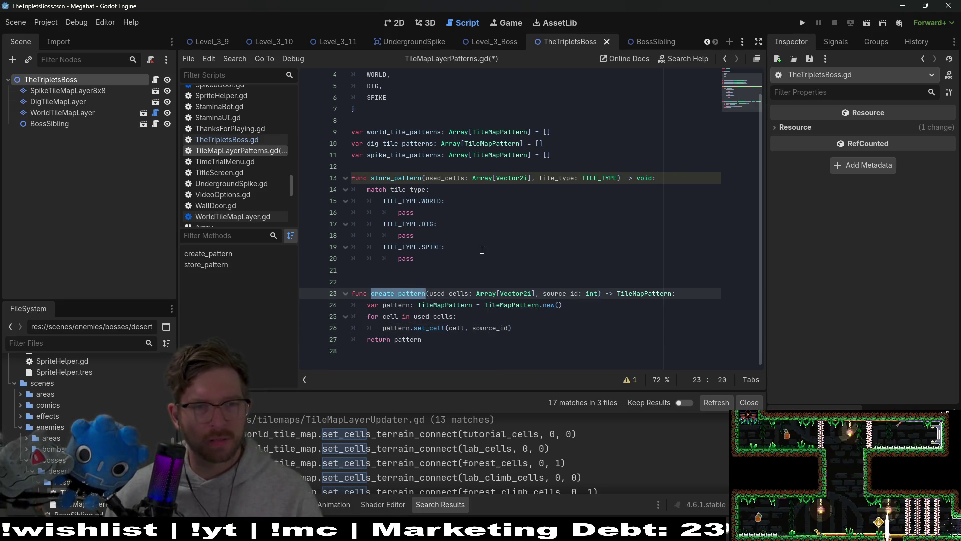
left_click(435, 257)
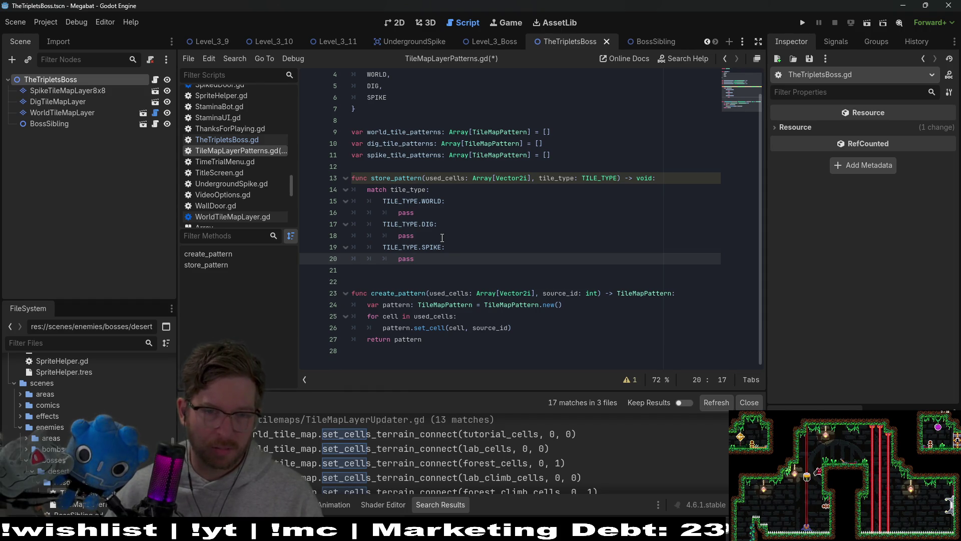
Replace pass under SPIKE with var pattern: TileMapPattern = create_pattern(used_cells, 0)
key("BackSpace")
key("BackSpace")
key("BackSpace")
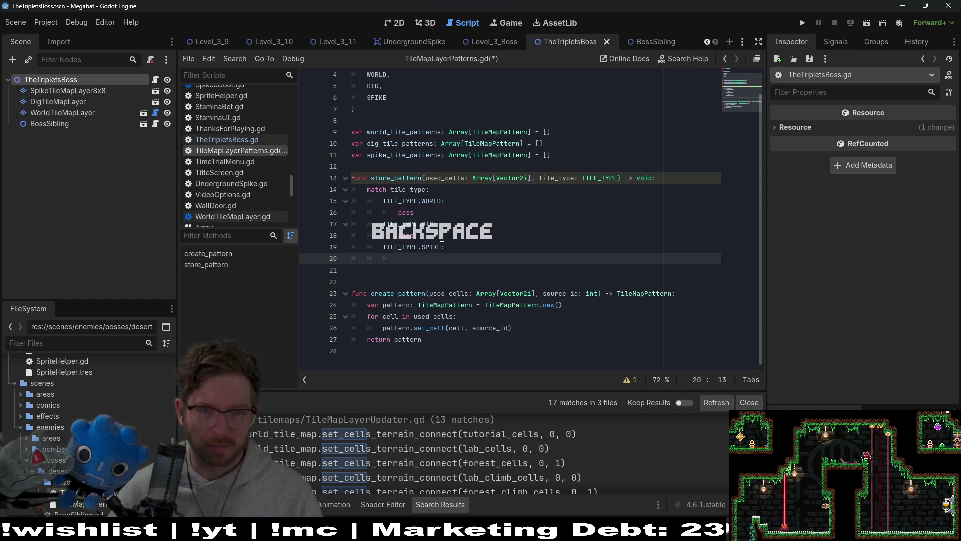
type("var patt")
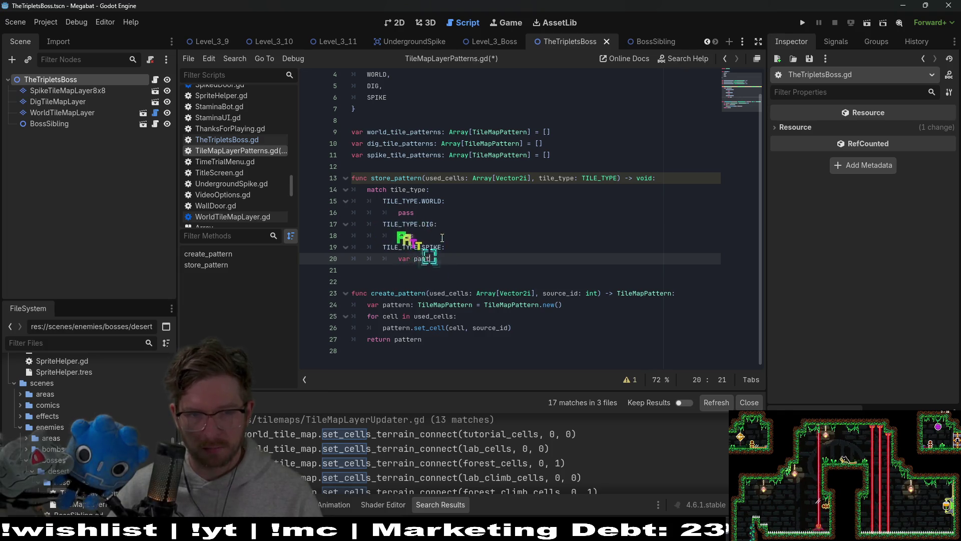
type("ern: Tile")
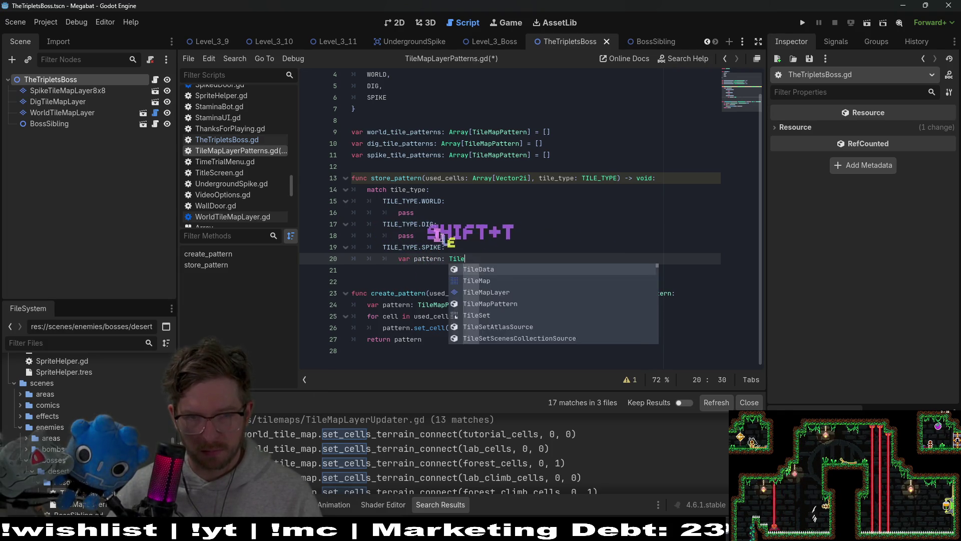
type("M")
key("Down")
key("Down")
key("Return")
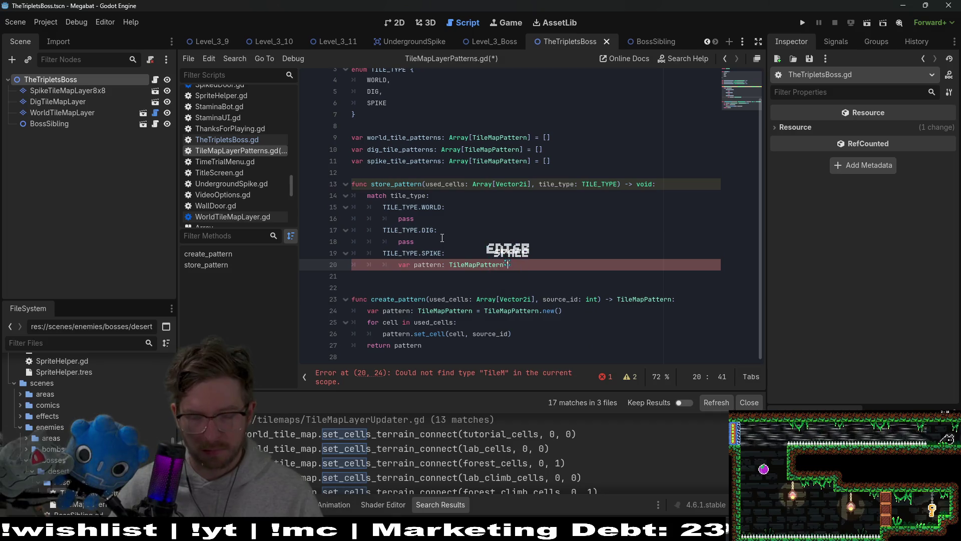
type("= create_pat")
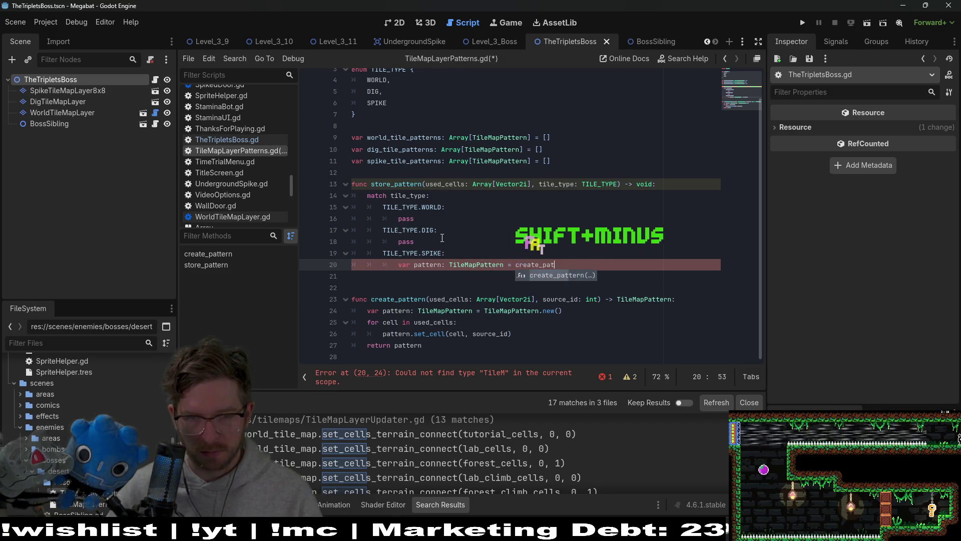
key("Return")
type("used")
key("Return")
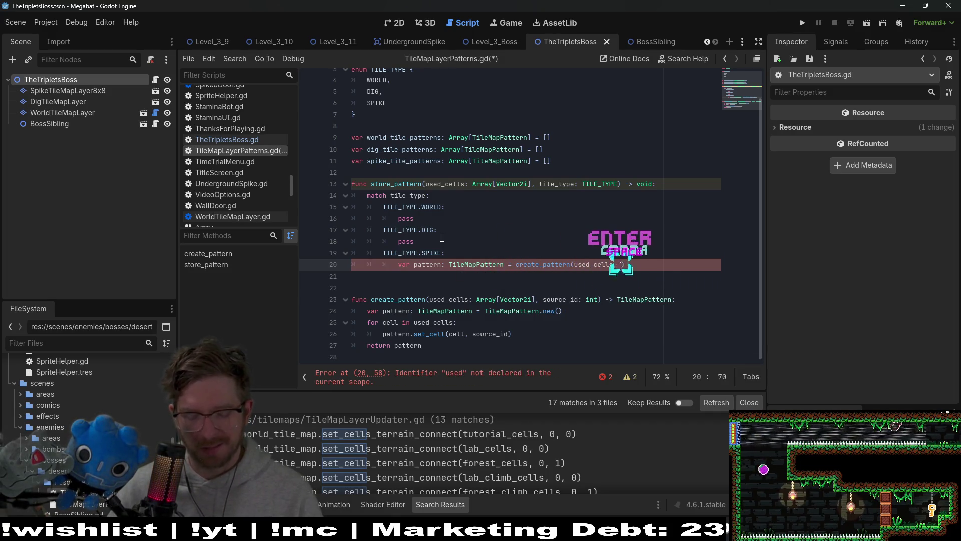
type(",")
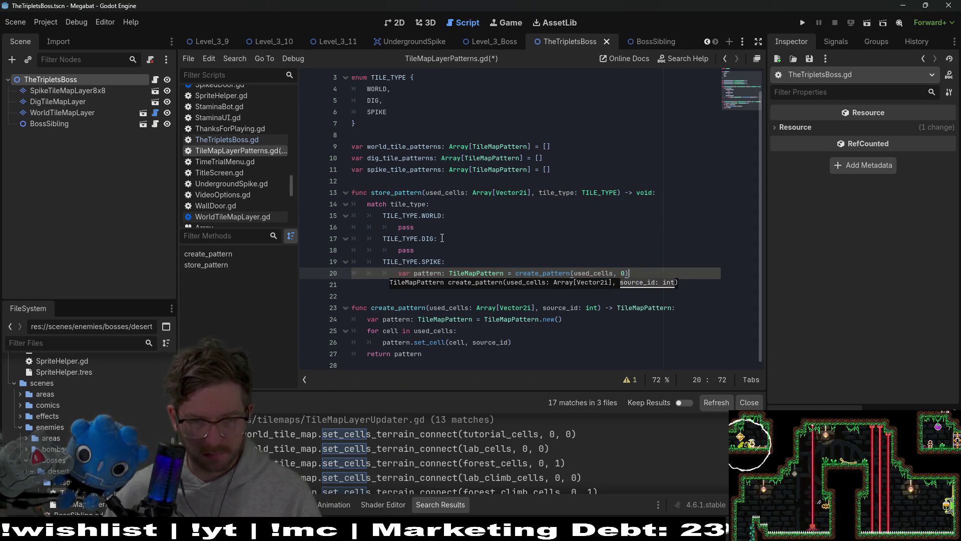
key("Return")
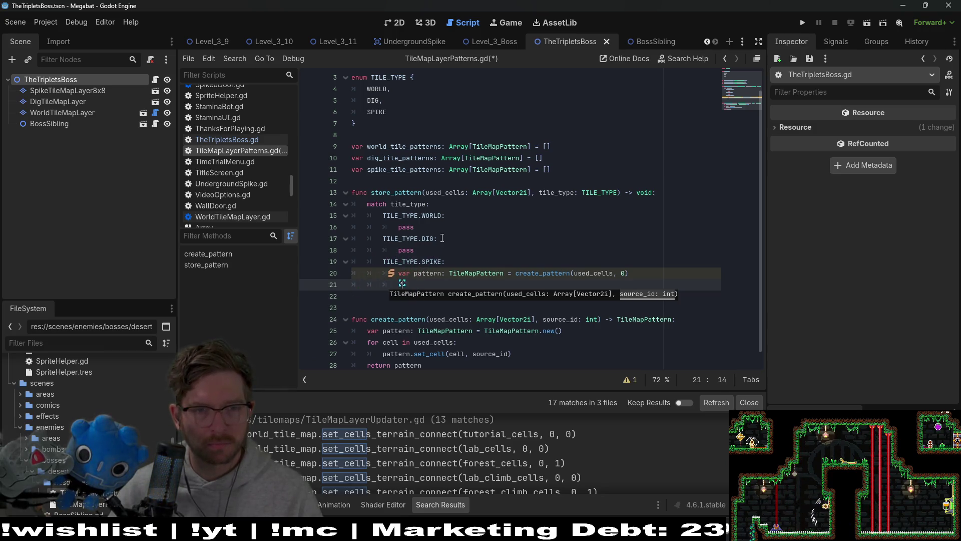
Append the pattern to spike_tile_patterns with push_back(pattern)
type("pike_tile_patterns")
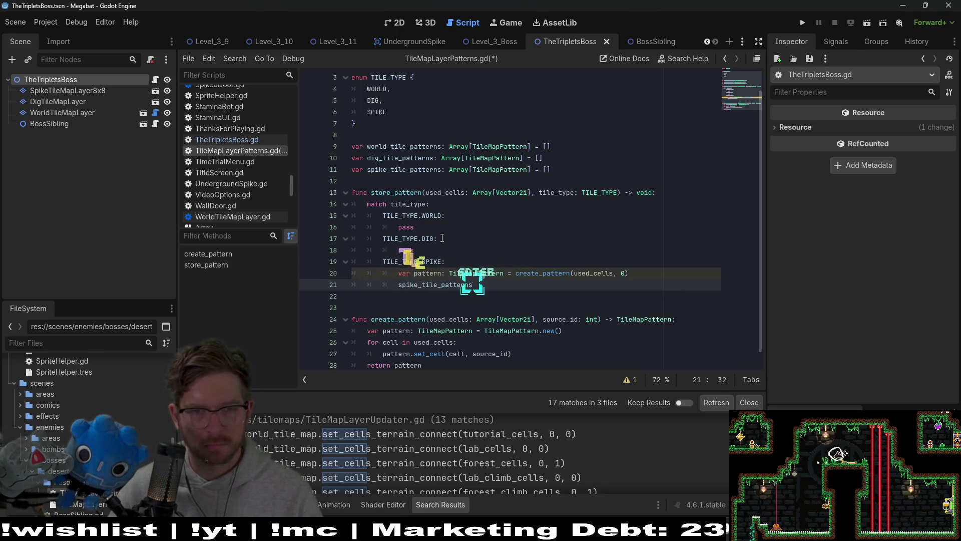
type(".a")
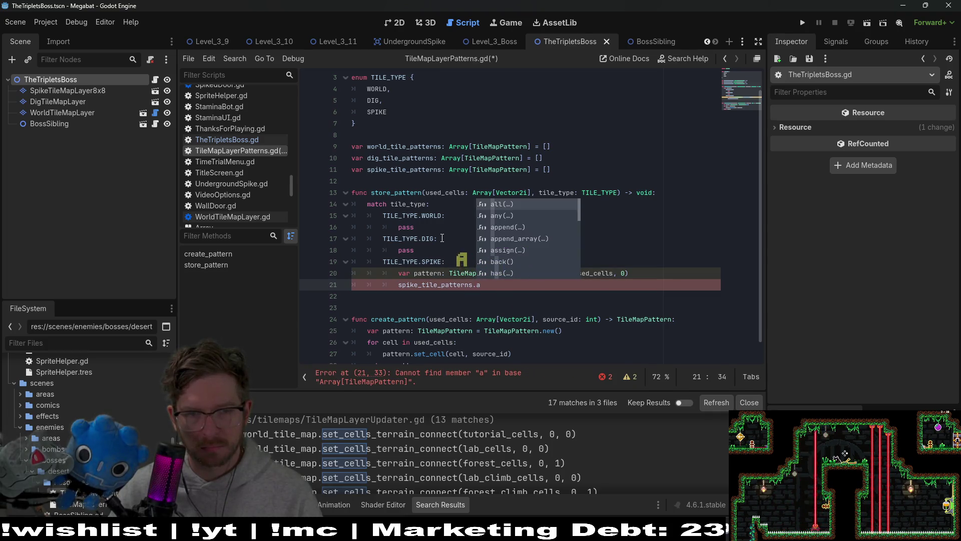
key("BackSpace")
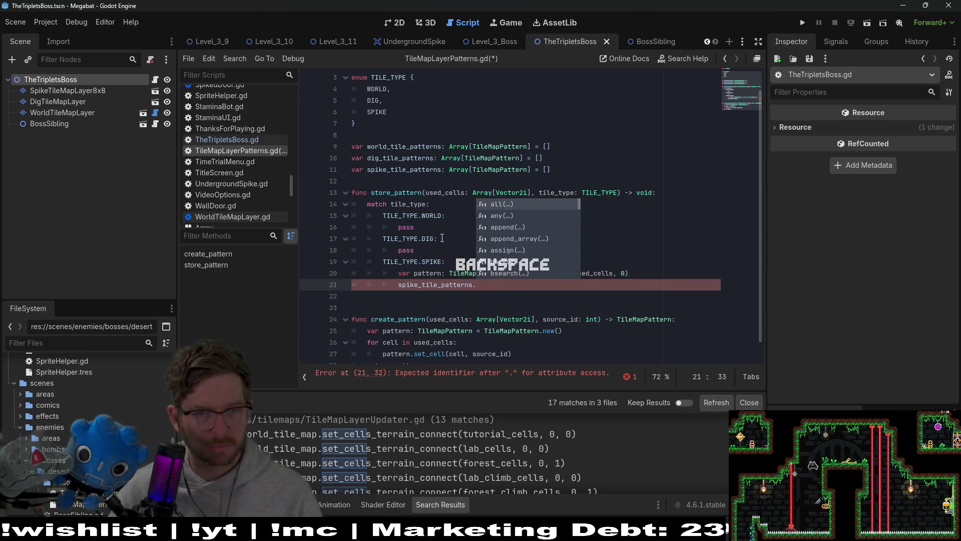
type("pu")
key("Return")
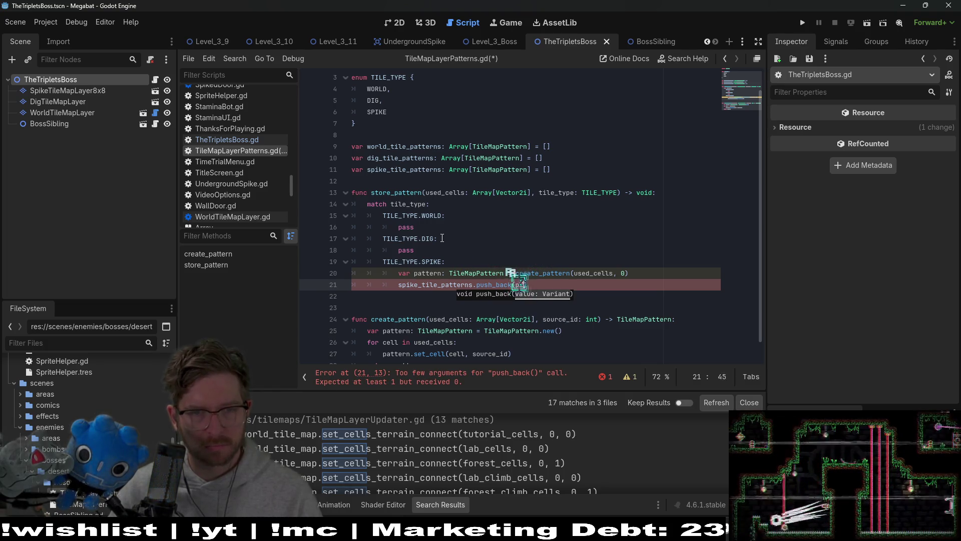
type("pat")
key("Return")
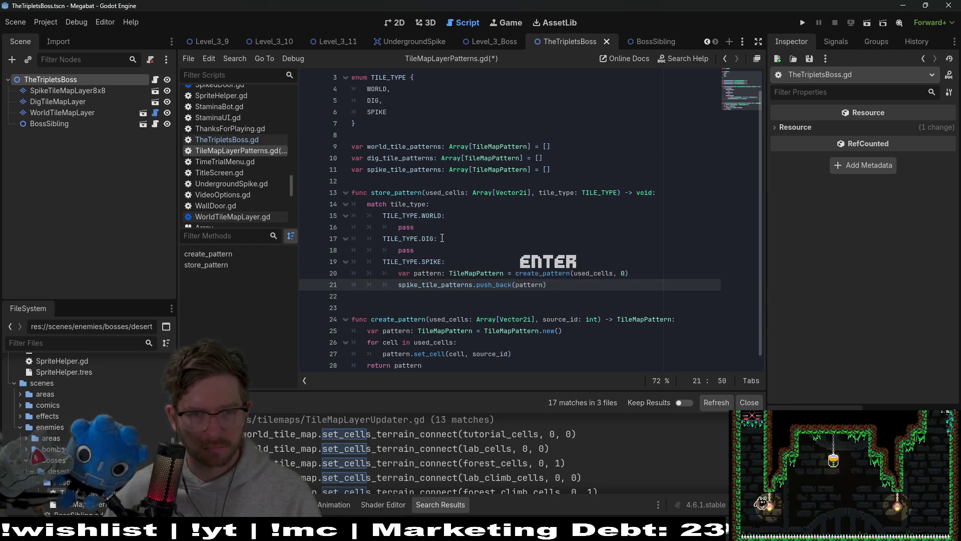
Print spike_tile_patterns on the following line
key("Return")
type("patte")
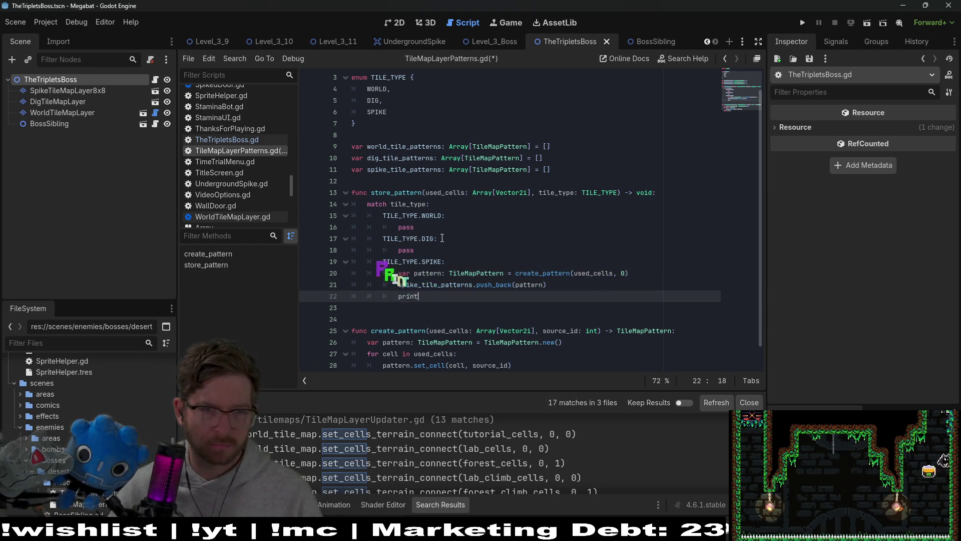
type("r")
key("Return")
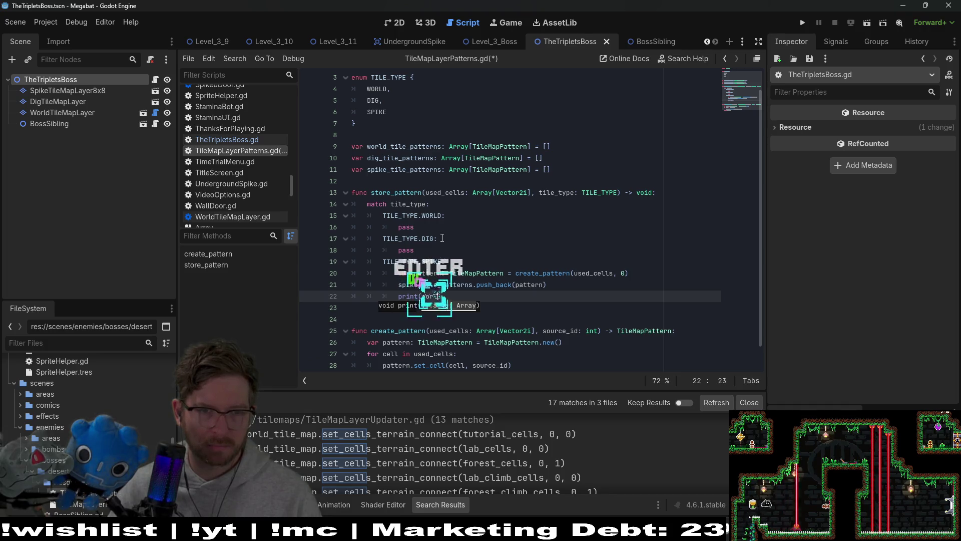
type("world")
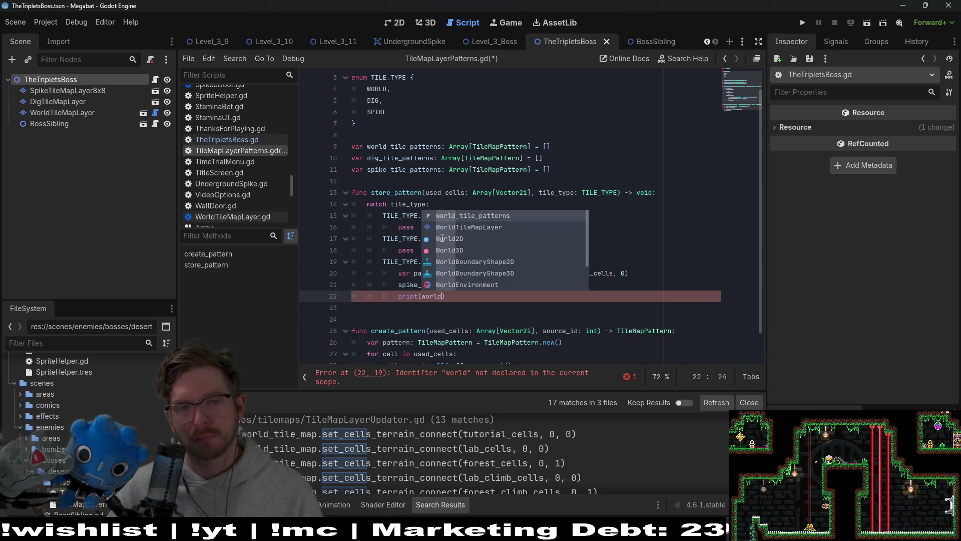
key("BackSpace")
key("BackSpace")
key("BackSpace")
type("spike")
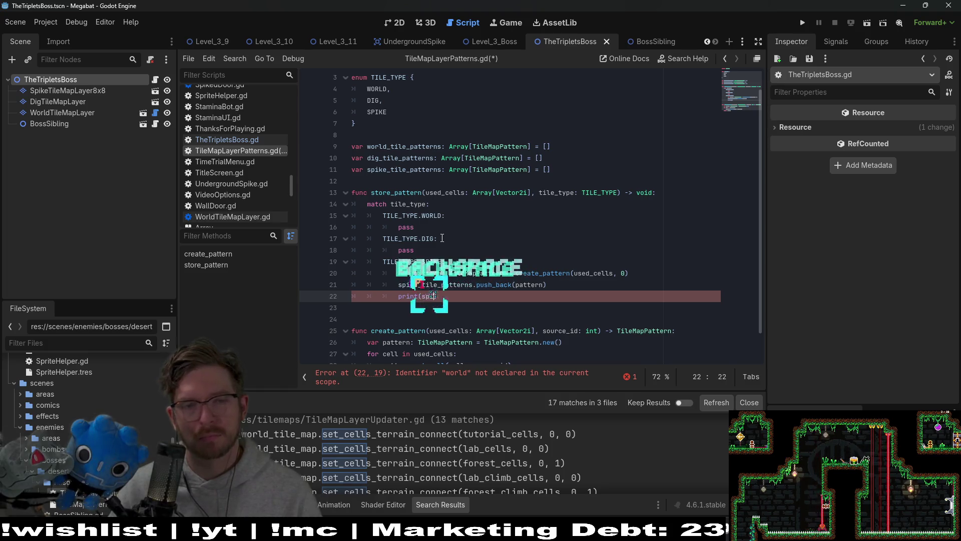
key("Return")
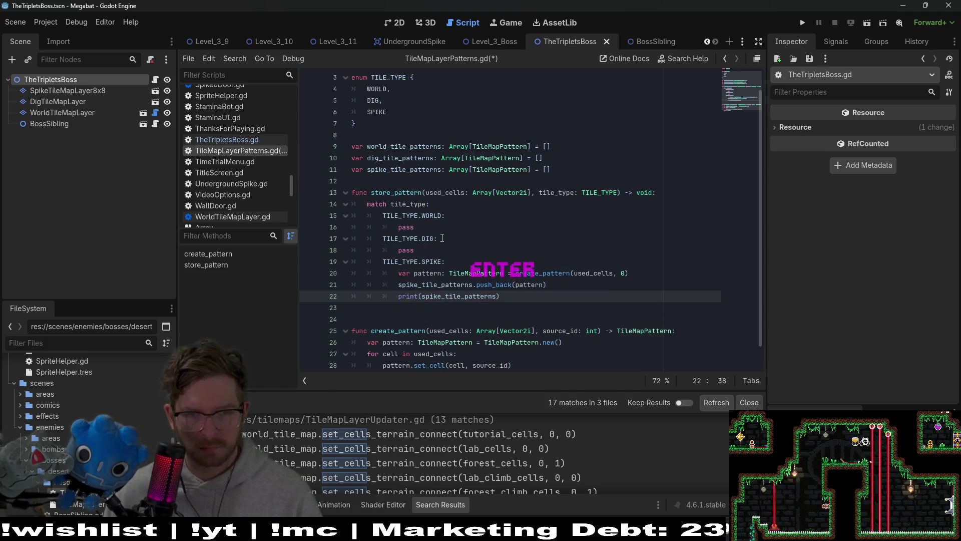
scroll(463, 253, "down", 1)
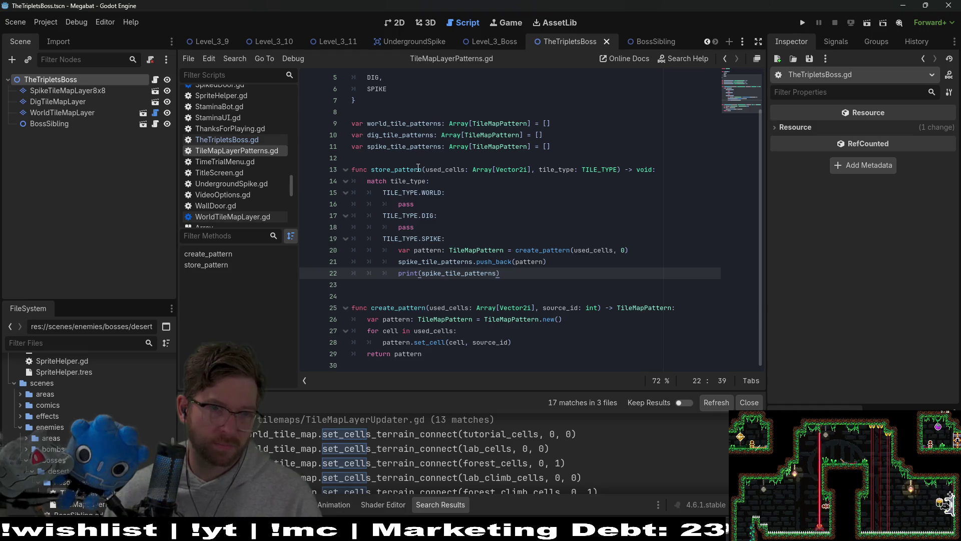
Check the TileMapPattern documentation and search the whole project for level_data
scroll(446, 116, "up", 2)
left_click(446, 117)
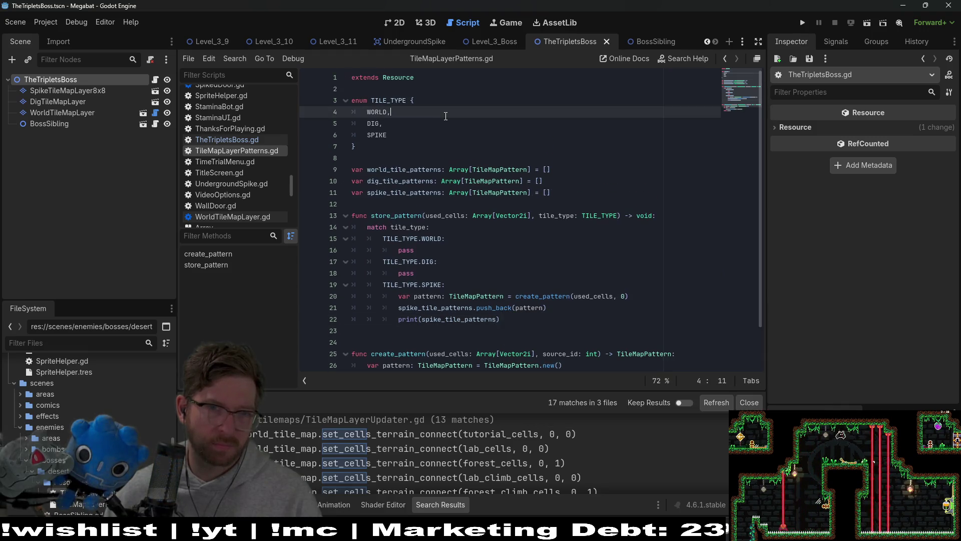
left_click(399, 77)
left_click(496, 192)
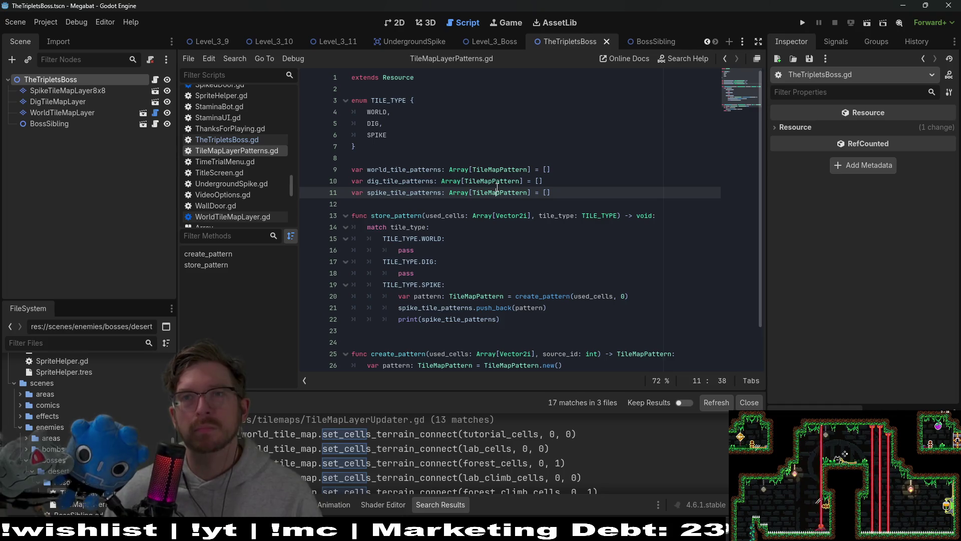
key("ctrl+shift+f")
type("level_data")
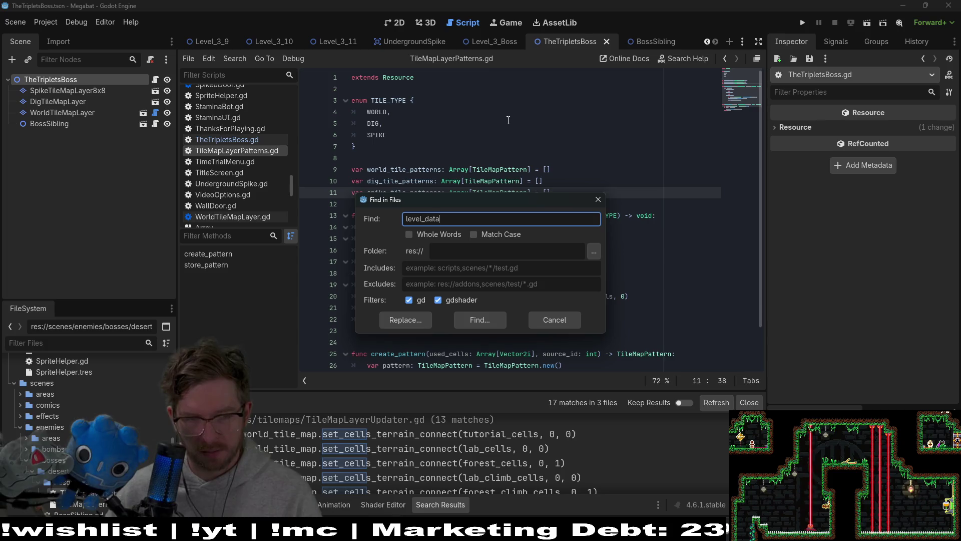
key("Return")
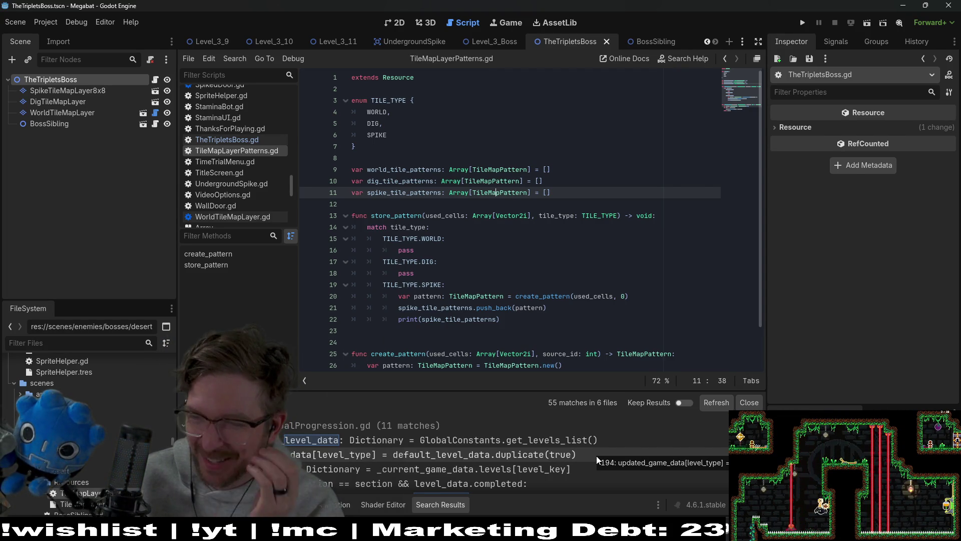
Browse the 55 search matches and open LEVEL_DATA_FILE_PATH's definition in GlobalConstants.gd
scroll(596, 455, "down", 3)
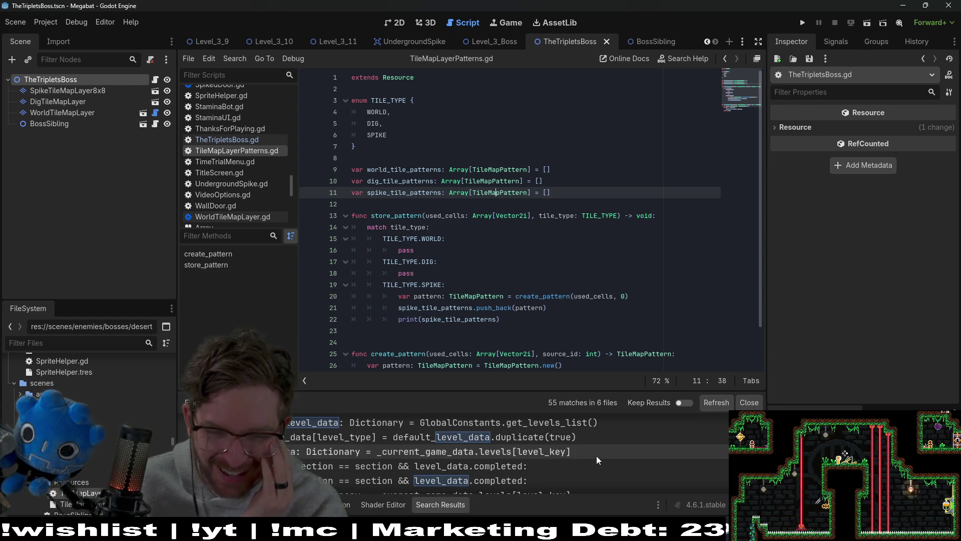
scroll(591, 461, "down", 1)
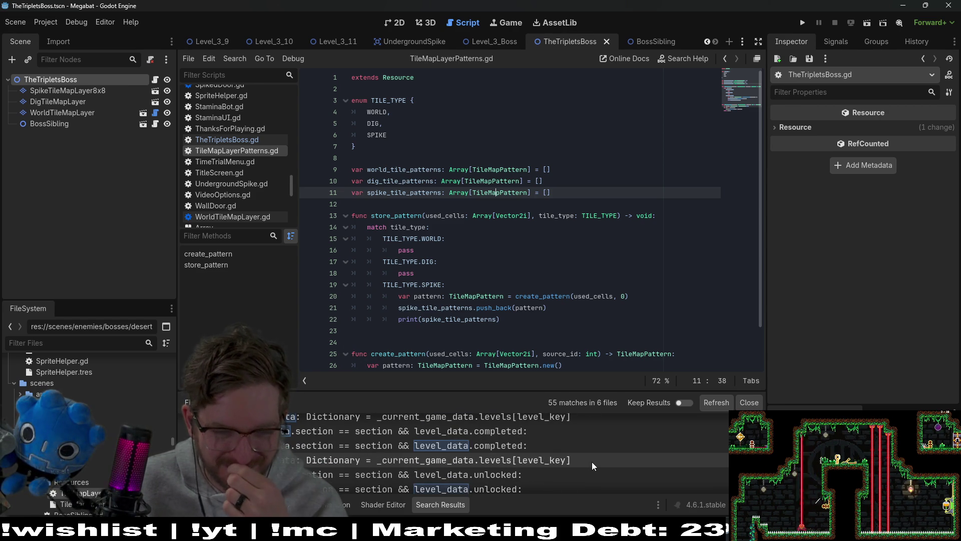
scroll(592, 461, "down", 1)
scroll(592, 462, "down", 1)
scroll(592, 461, "down", 1)
scroll(592, 462, "down", 1)
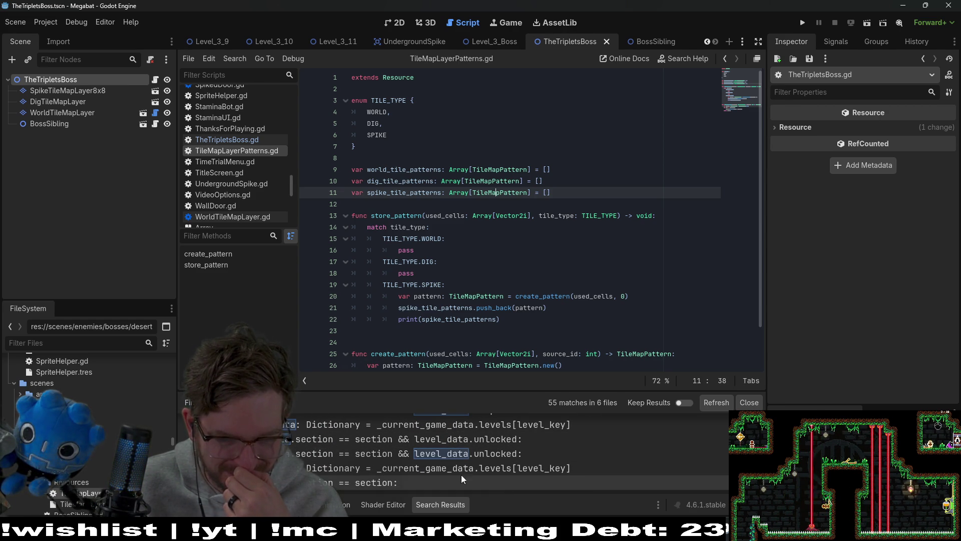
scroll(360, 482, "down", 1)
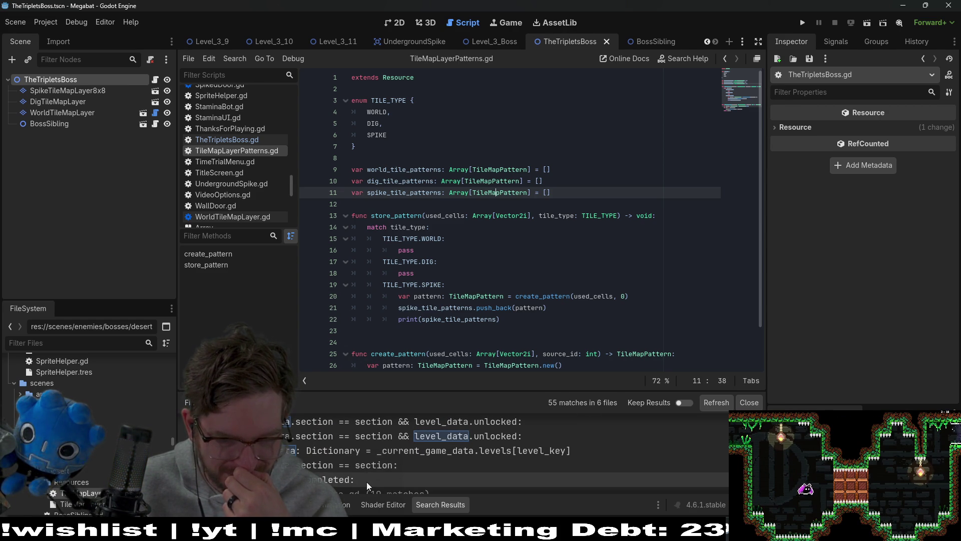
scroll(371, 479, "down", 1)
scroll(386, 456, "up", 1)
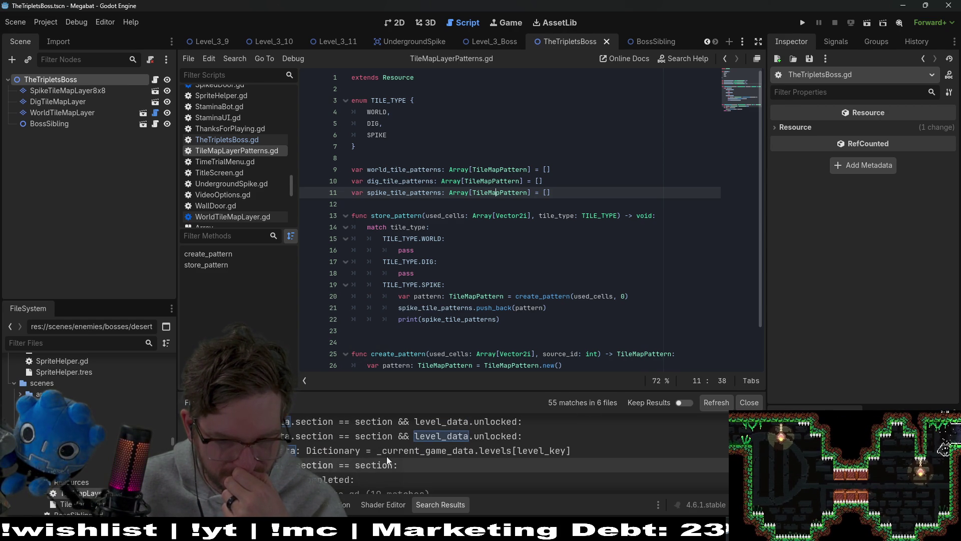
scroll(387, 455, "down", 10)
scroll(385, 463, "down", 10)
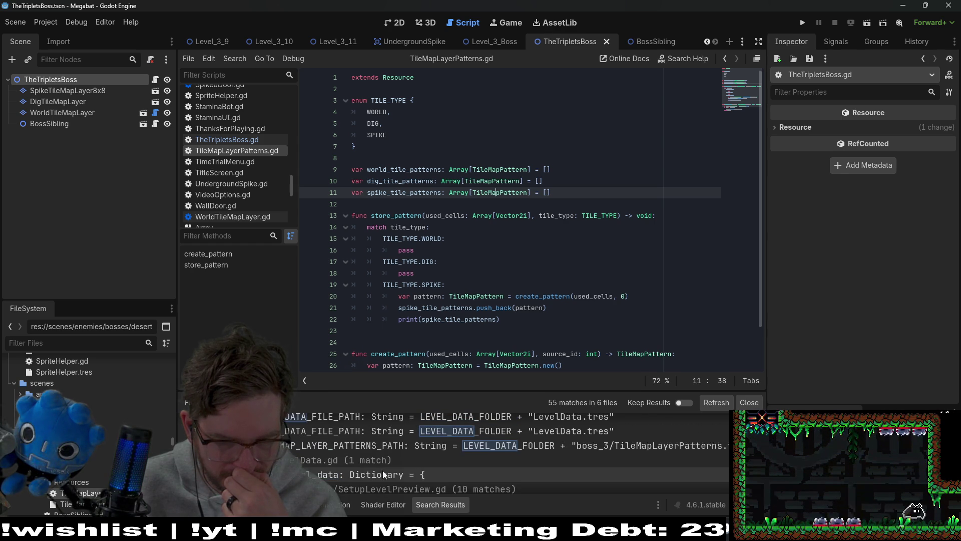
left_click(319, 432)
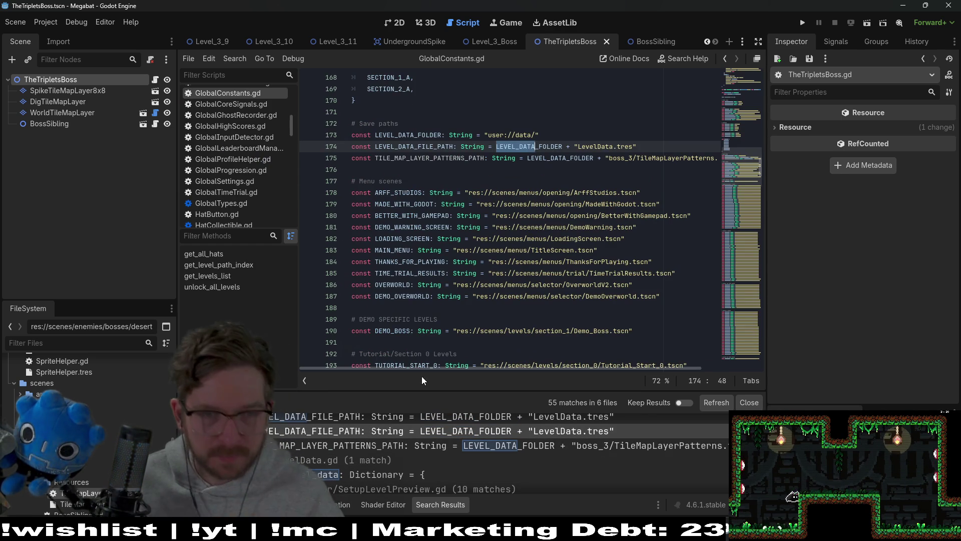
Find every use of LEVEL_DATA_FILE_PATH and open the save call in SetupLevelPreview.gd
double_click(423, 147)
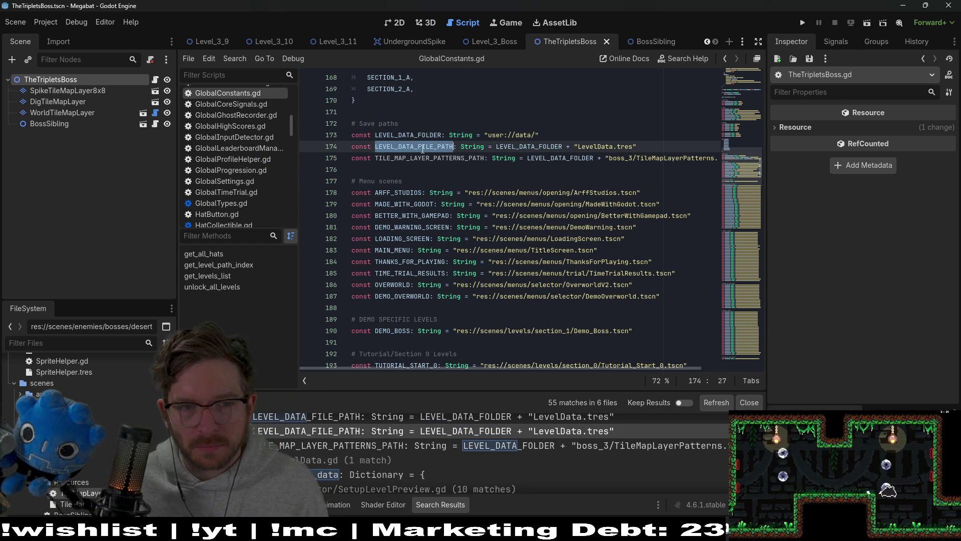
key("ctrl+shift+f")
key("Return")
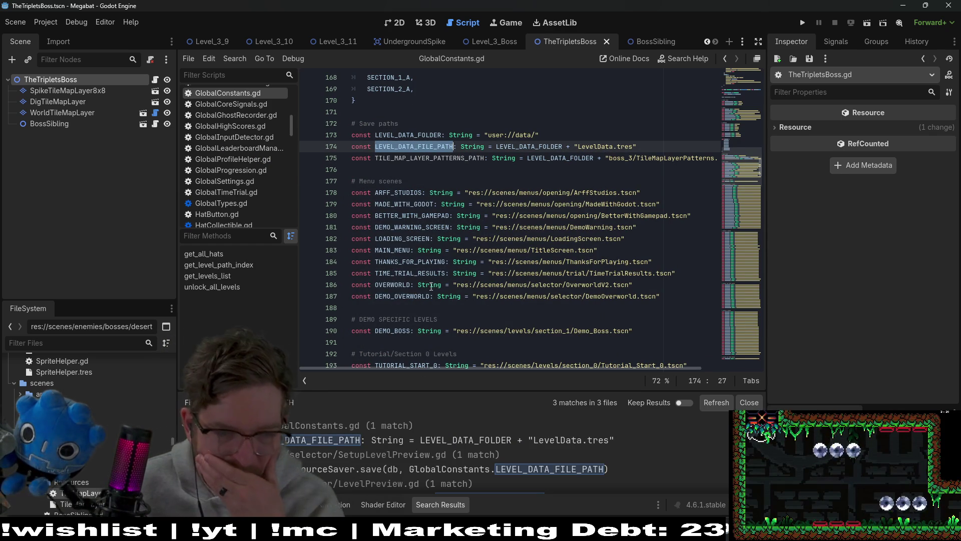
left_click(533, 470)
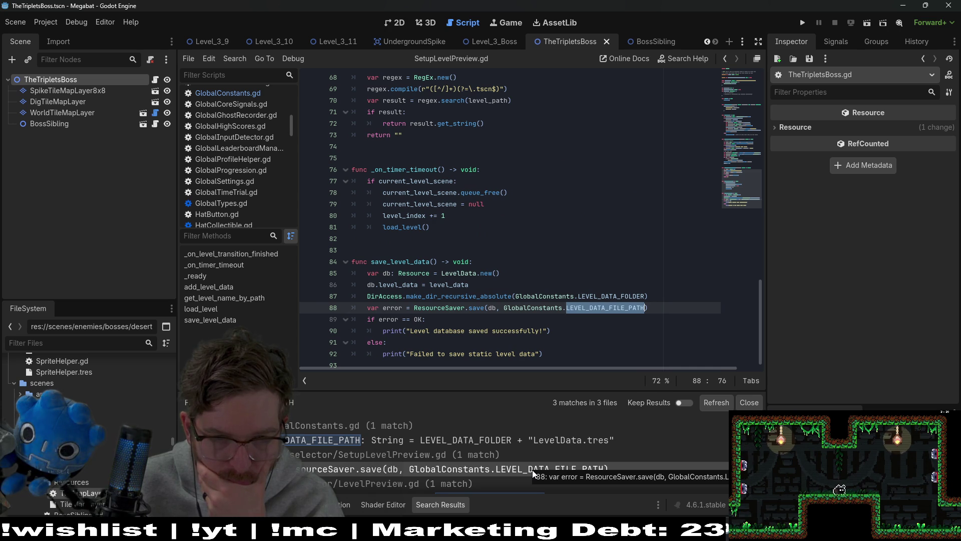
Select the save_level_data code in SetupLevelPreview.gd, then switch to the Level_3_Boss scene
mouse_move(551, 365)
left_mouse_down()
mouse_move(396, 311)
mouse_move(351, 253)
left_mouse_up()
key("ctrl+c")
scroll(545, 309, "up", 10)
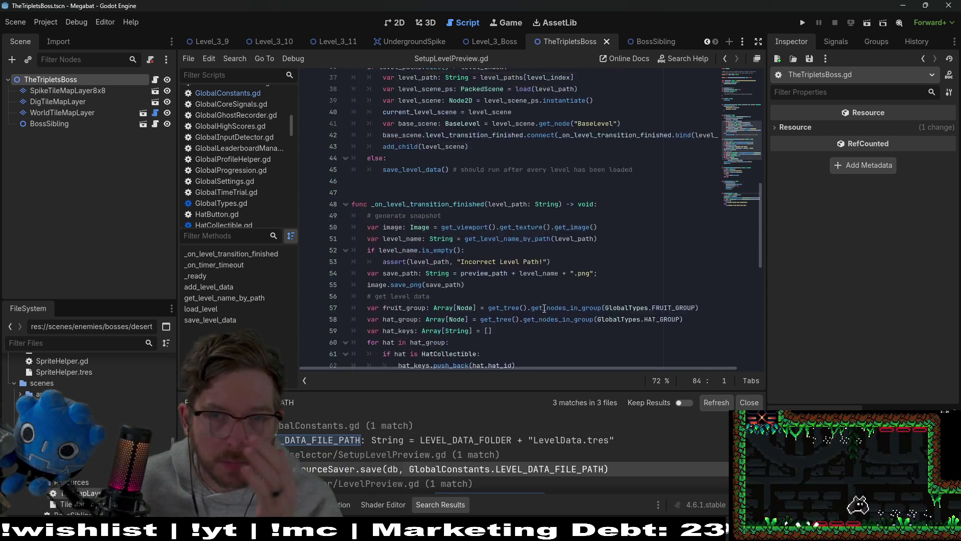
scroll(545, 308, "up", 12)
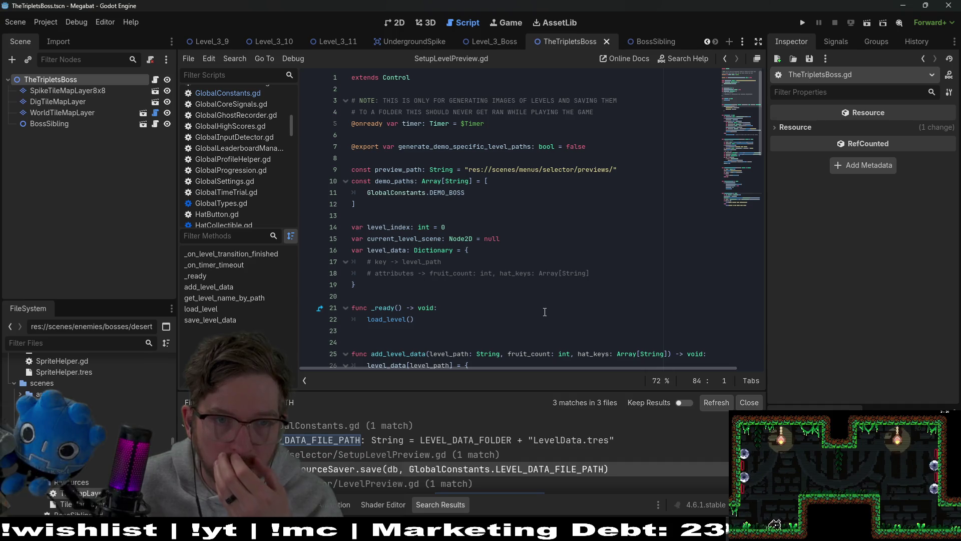
scroll(545, 311, "down", 20)
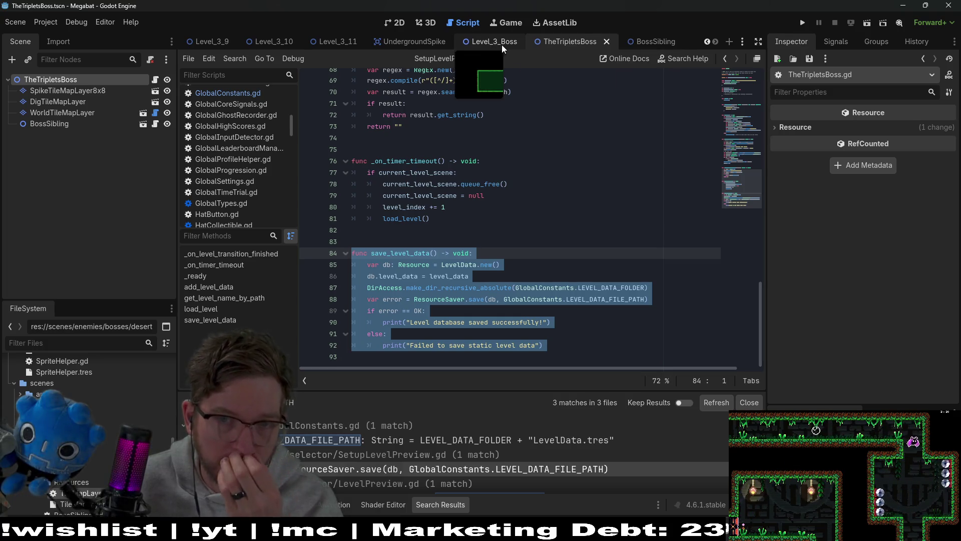
left_click(650, 40)
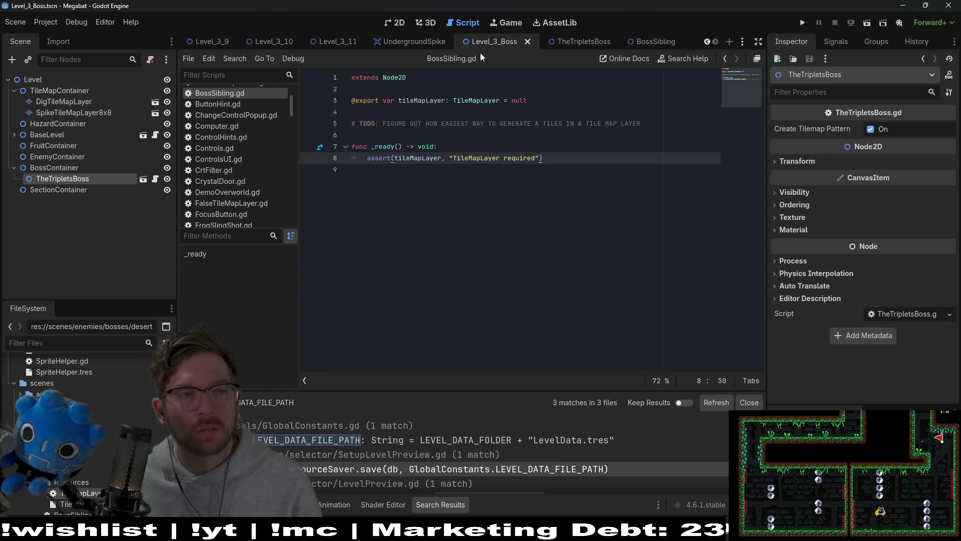
Paste the copied save function at the end of TheTripletsBoss.gd and rename it save_pattern
left_click(158, 180)
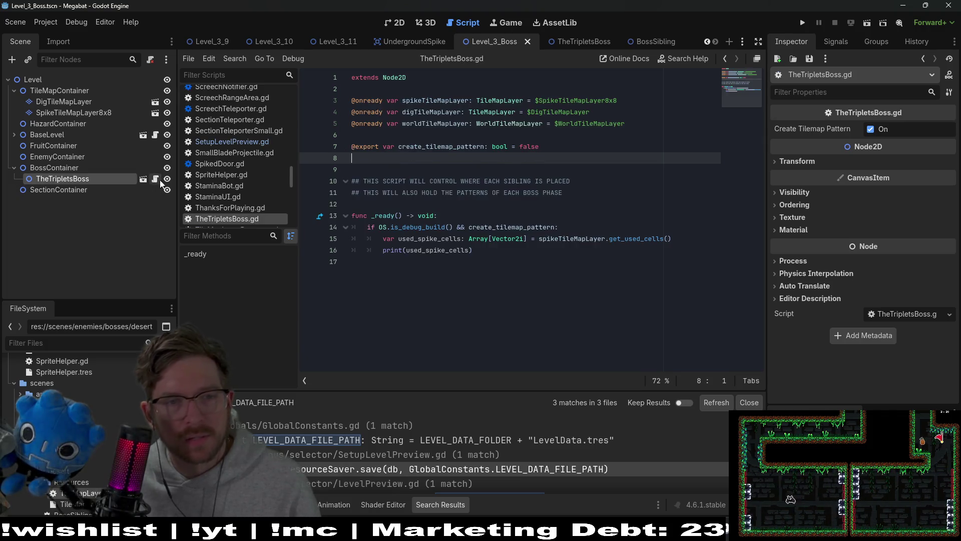
left_click(463, 287)
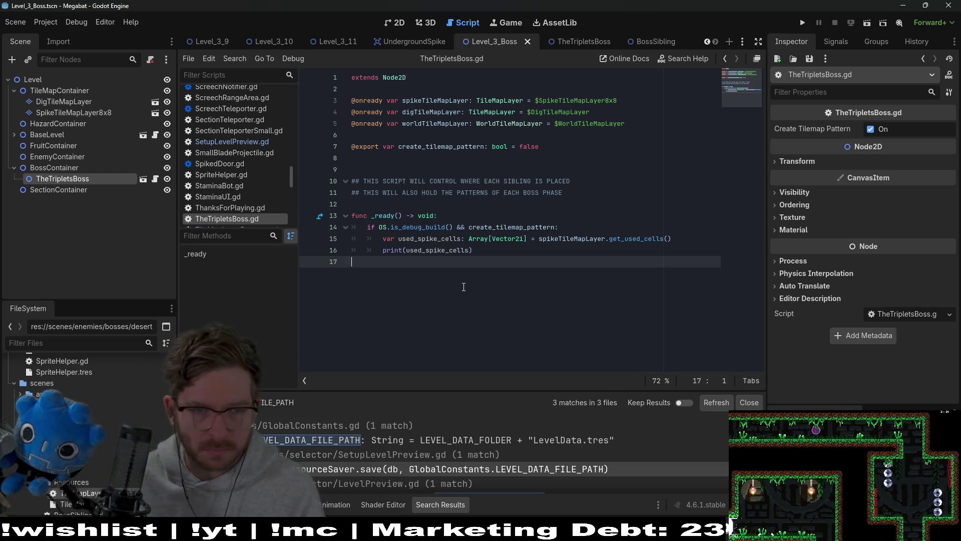
key("Return")
key("Return")
key("ctrl+v")
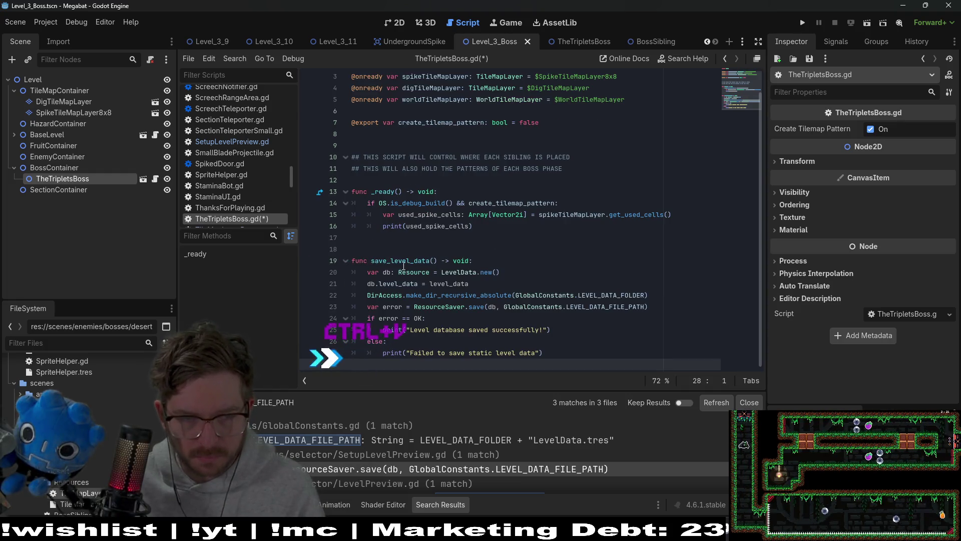
left_click(408, 262)
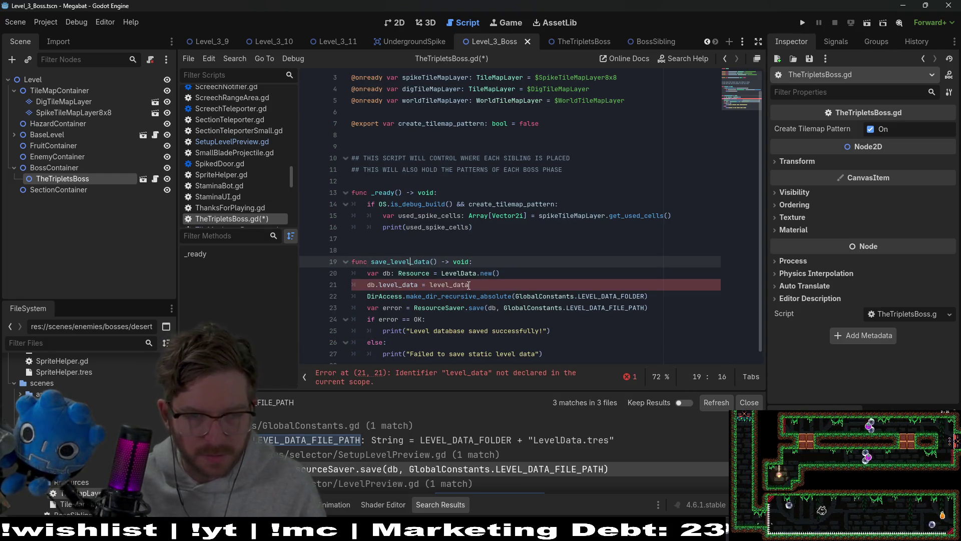
key("BackSpace")
key("BackSpace")
key("BackSpace")
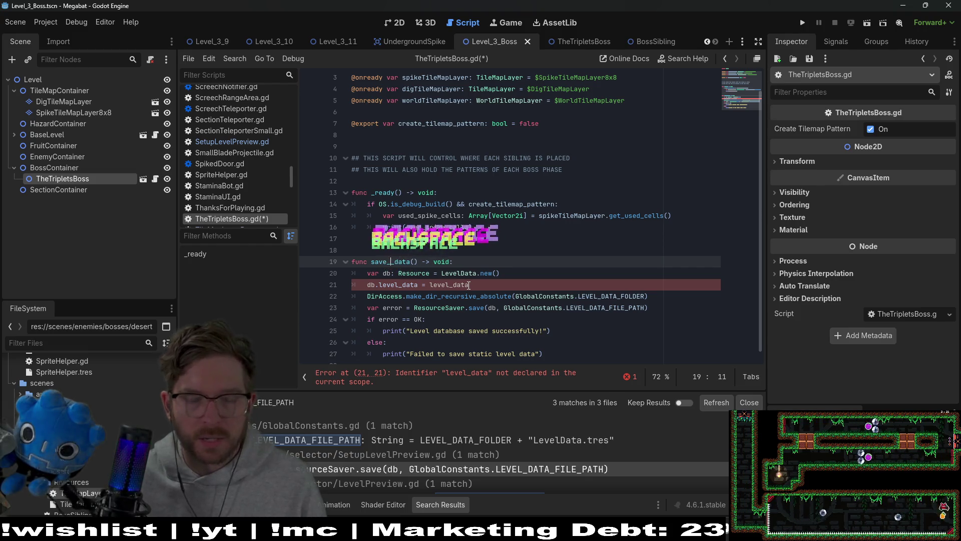
key("BackSpace")
key("BackSpace")
type("pattern")
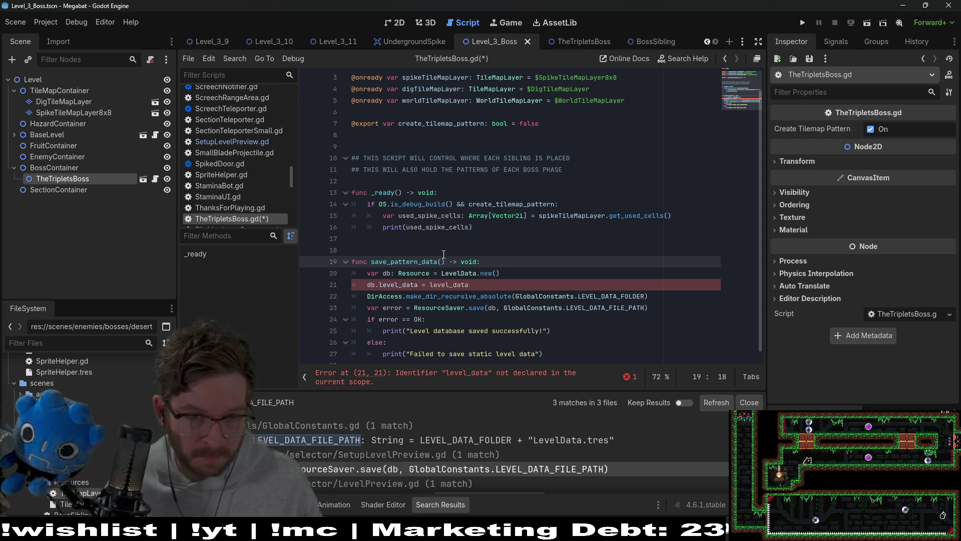
key("BackSpace")
key("BackSpace")
key("BackSpace")
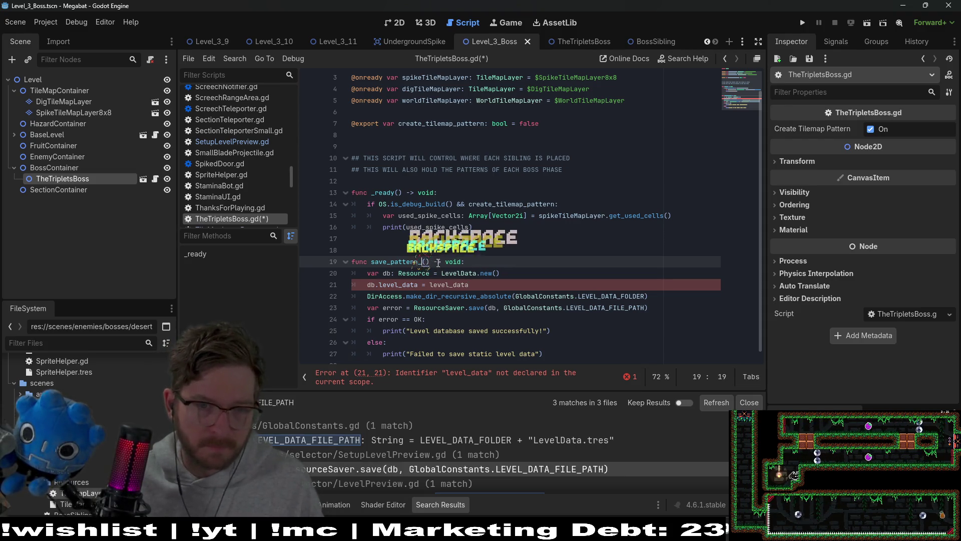
Jump to the LevelData class definition from the LevelData.new() call on line 20
left_click(458, 273)
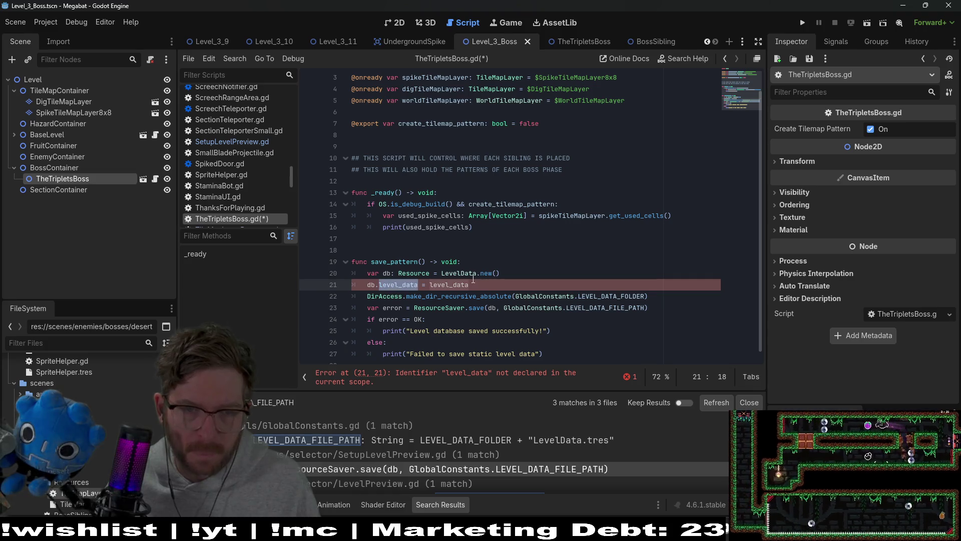
double_click(458, 273)
left_click_drag(500, 273, 454, 273)
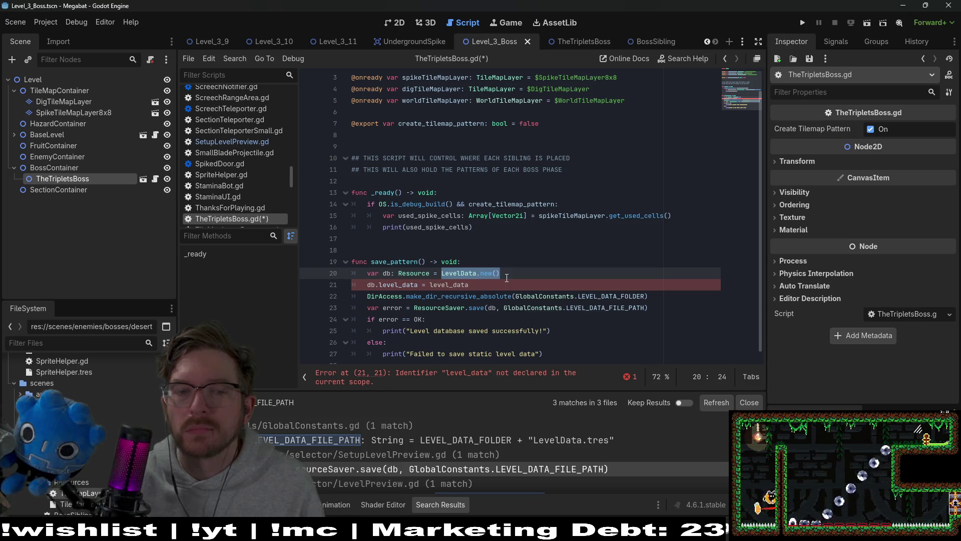
left_click(460, 275, "ctrl")
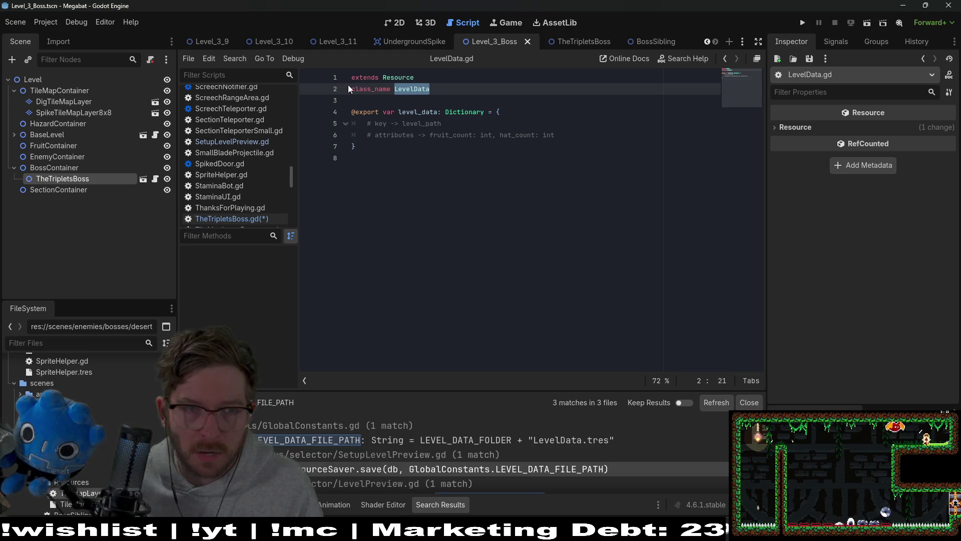
Declare class_name TileMapLayerPatterns on line 2 of TileMapLayerPatterns.gd, save it, and select the name
left_click(263, 218)
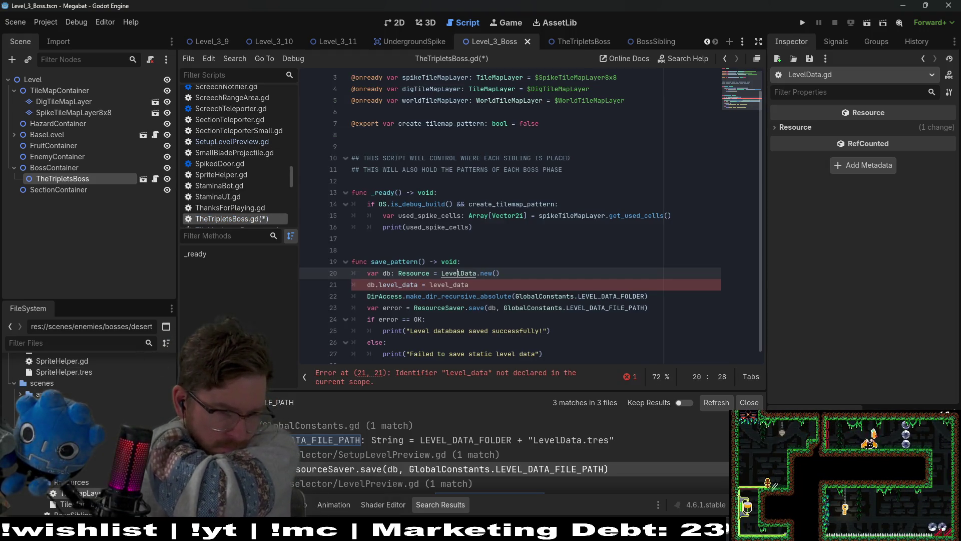
left_click(233, 229)
left_click(460, 74)
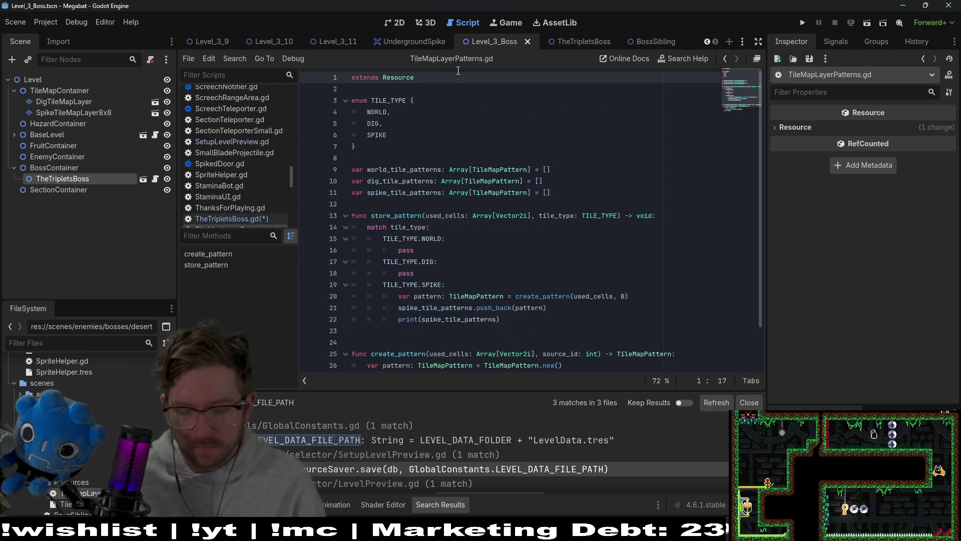
key("Return")
type("class_")
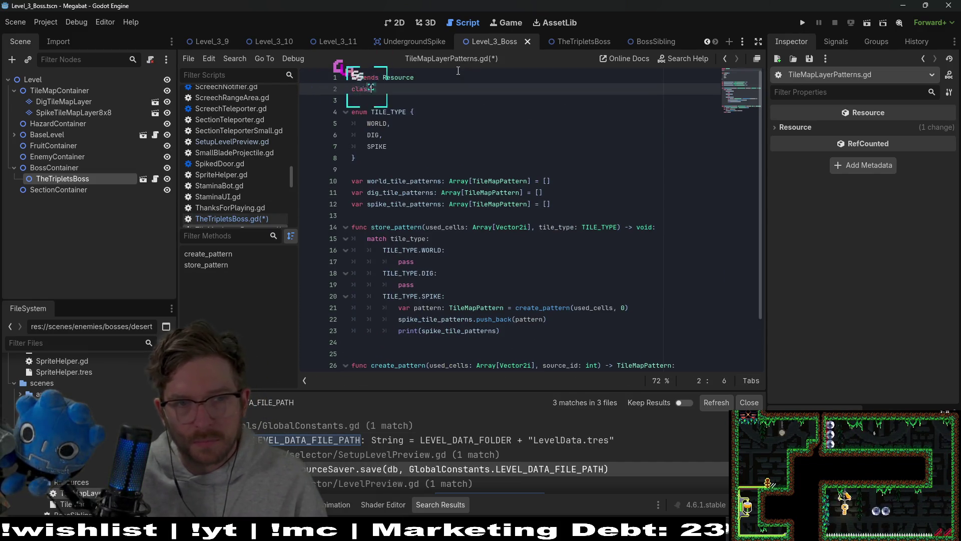
type("name Ti")
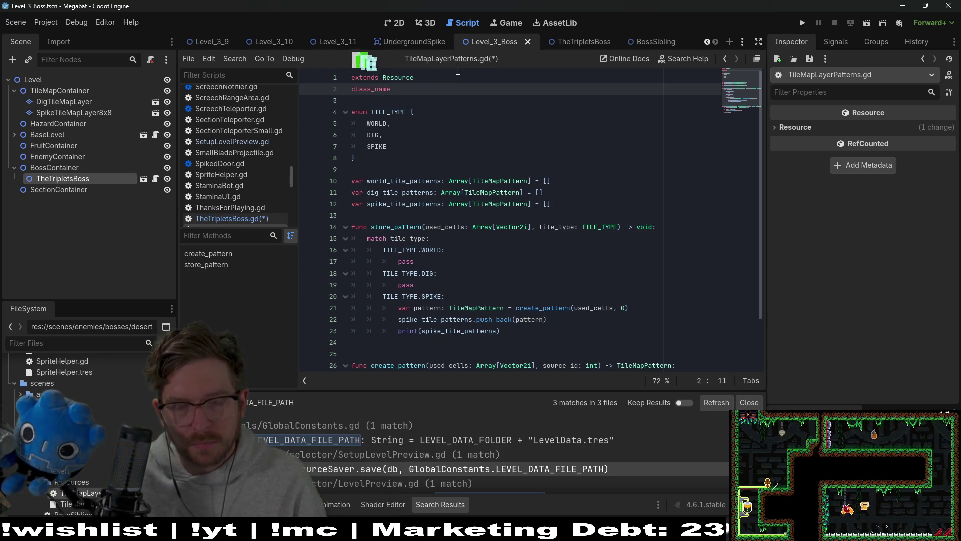
type("leMap")
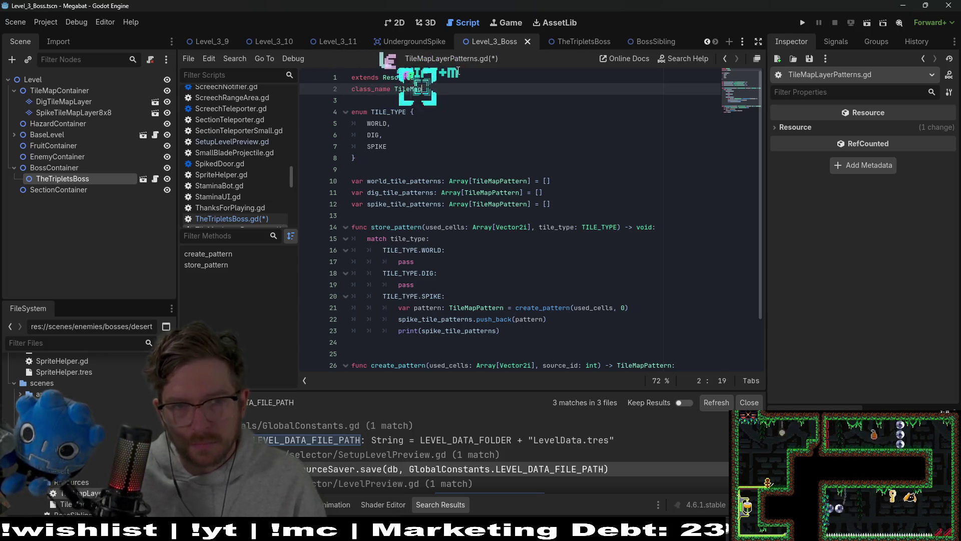
type("LayerPa")
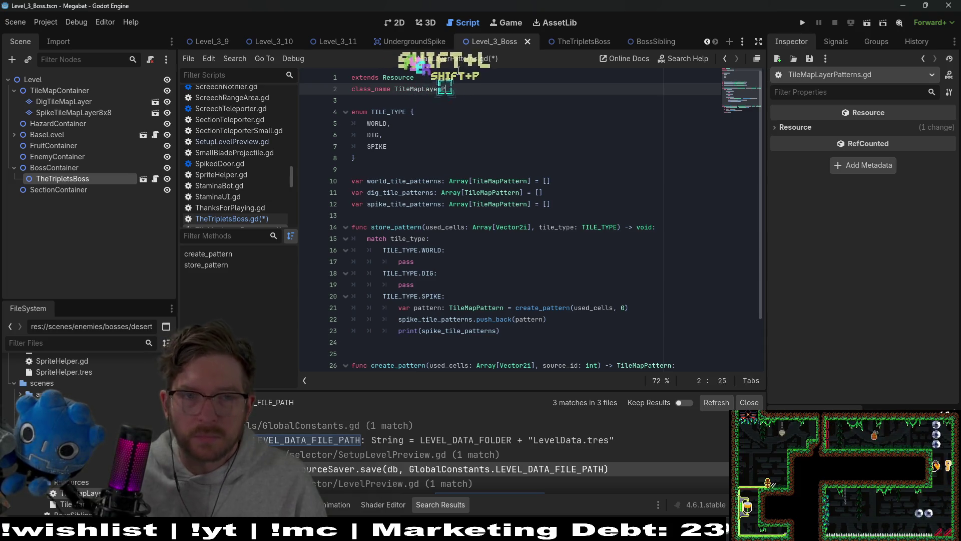
key("BackSpace")
key("BackSpace")
key("BackSpace")
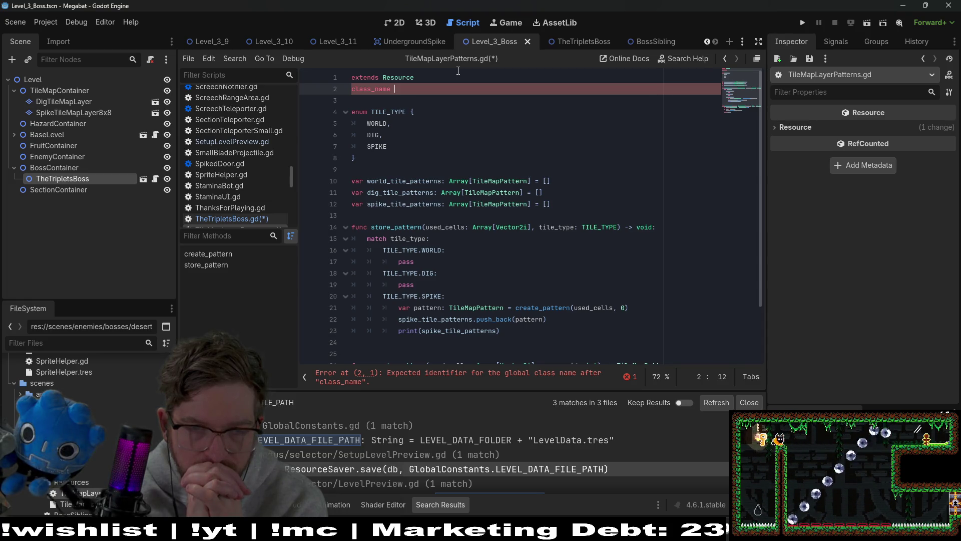
type("TileMapLa")
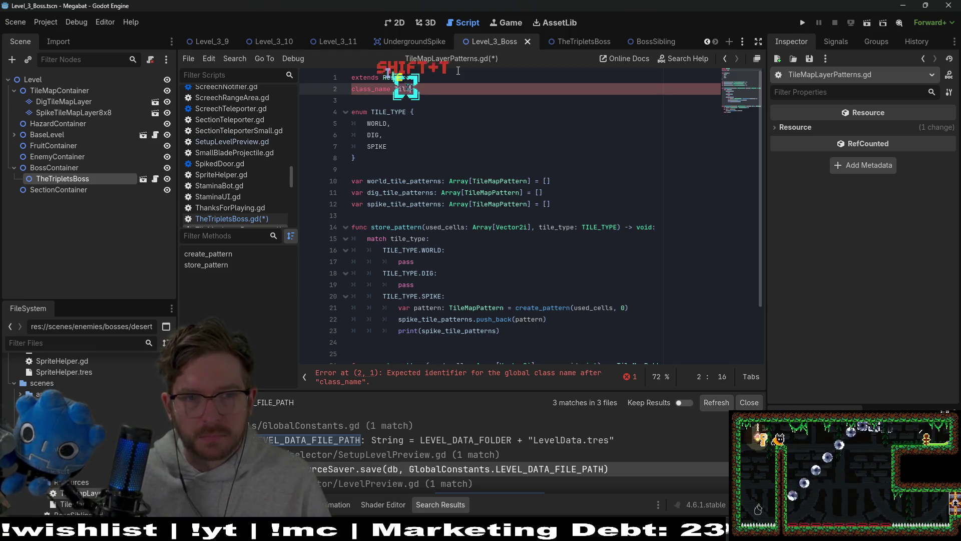
type("yerPatterns")
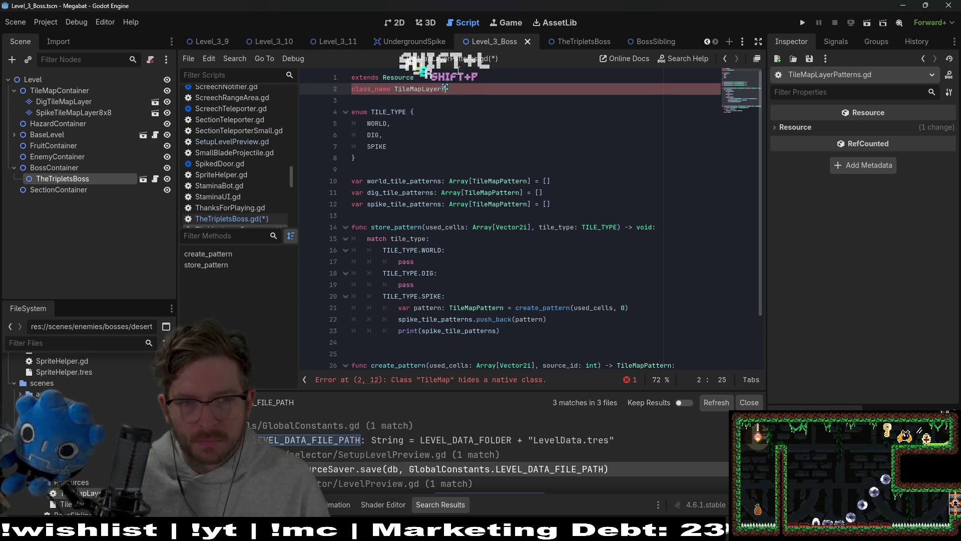
key("ctrl+s")
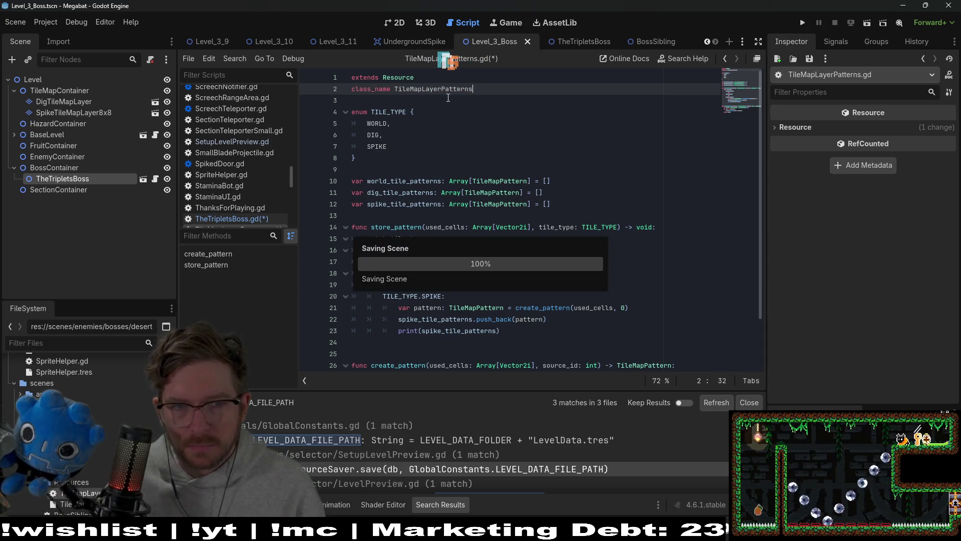
left_click(440, 100)
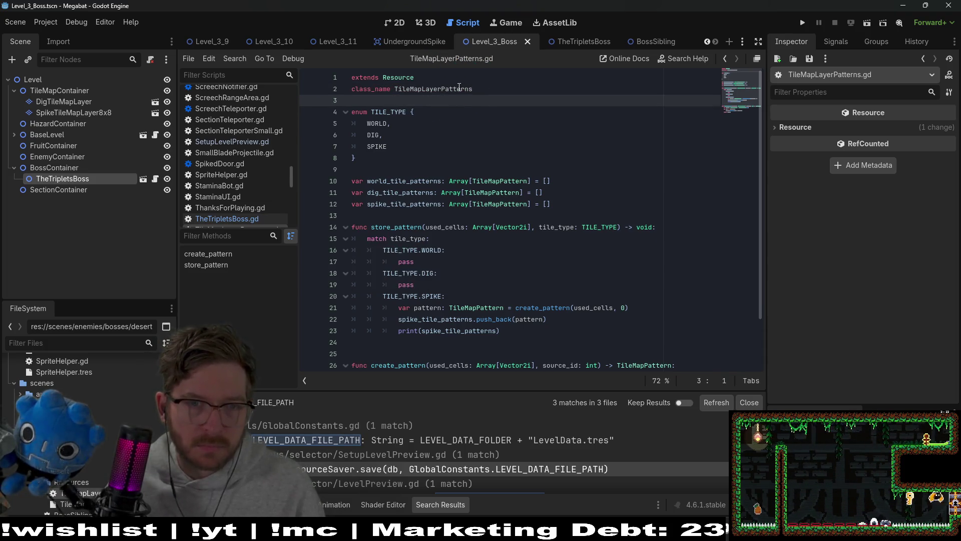
double_click(459, 89)
key("ctrl+c")
Replace LevelData with TileMapLayerPatterns on line 20, then jump to the TileMapLayerPatterns script
left_click(251, 219)
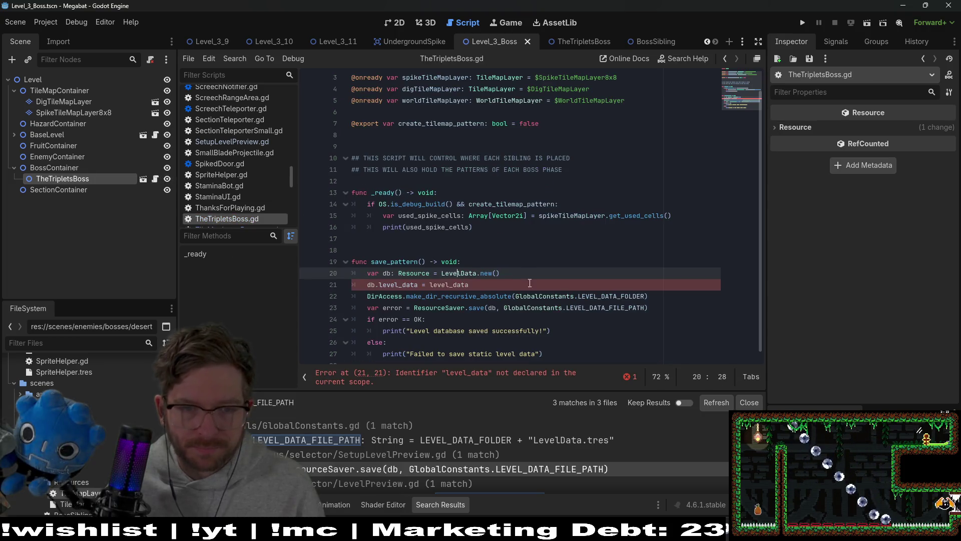
key("ctrl+v")
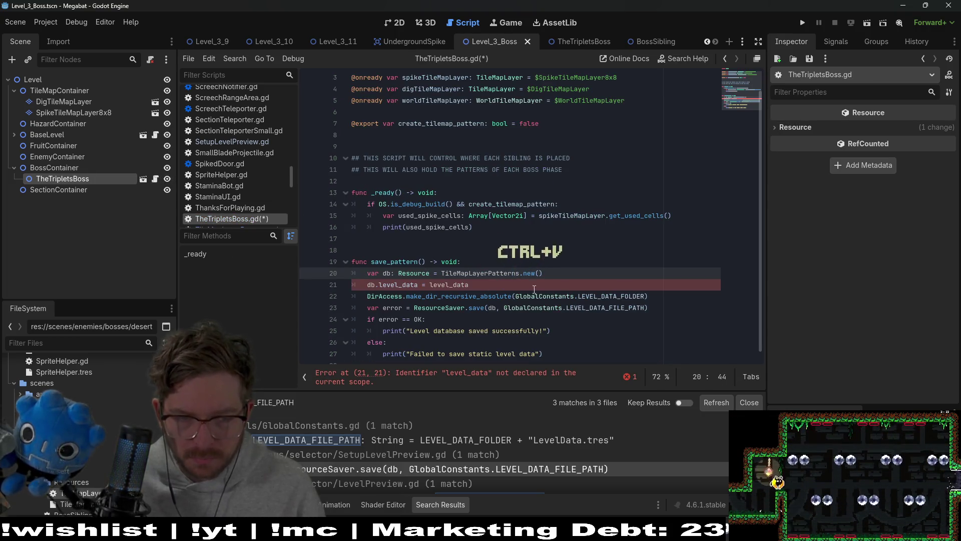
scroll(474, 277, "down", 1)
double_click(397, 278)
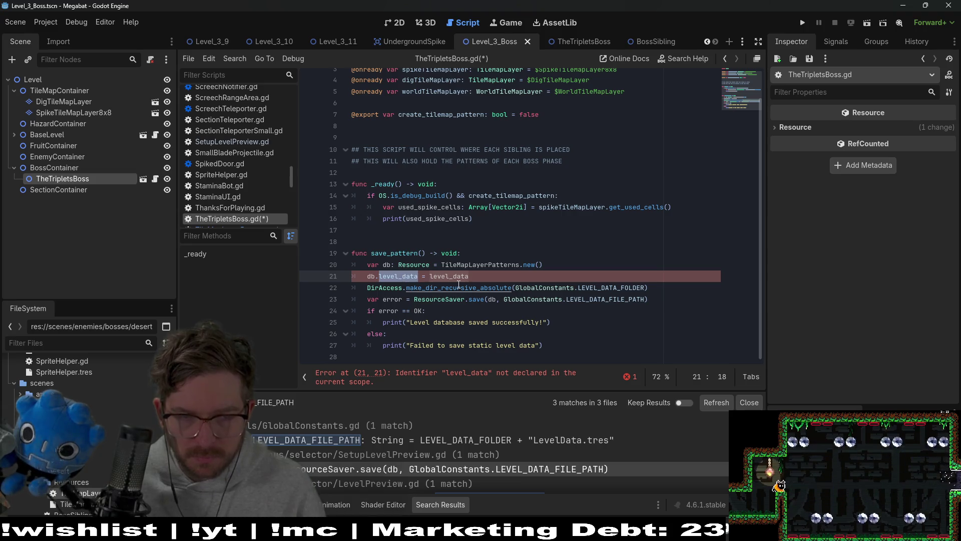
left_click(486, 275)
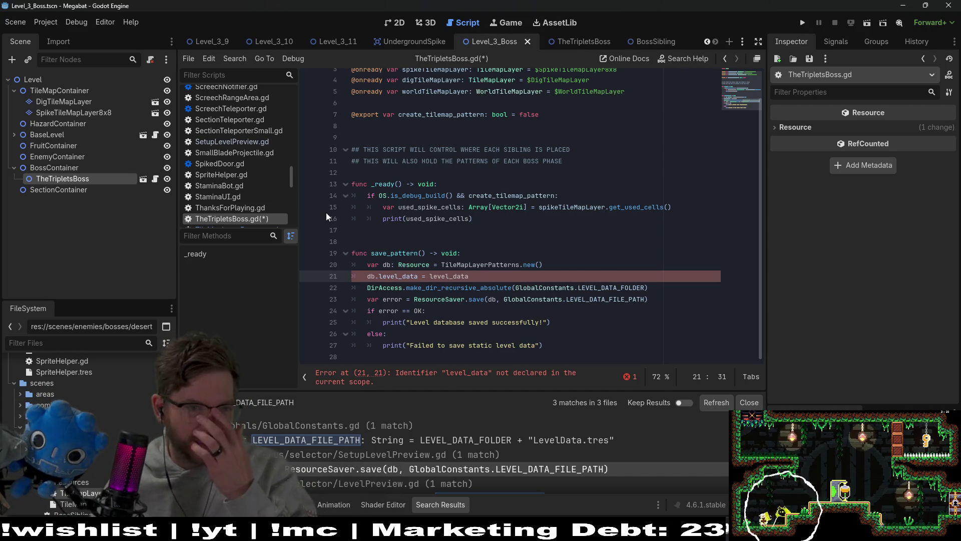
left_click(496, 265, "ctrl")
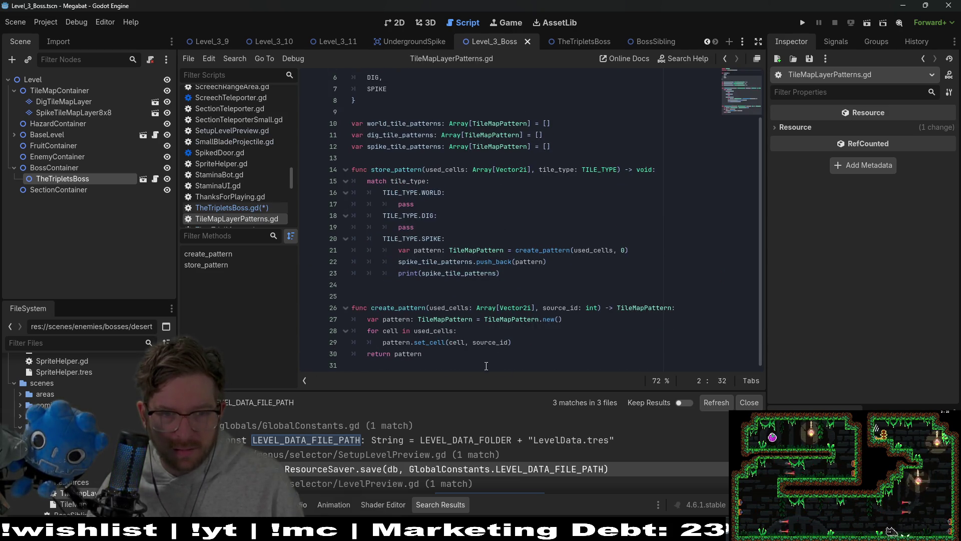
Cut store_pattern and create_pattern from TileMapLayerPatterns.gd and paste them after save_pattern in TheTripletsBoss.gd
mouse_move(486, 366)
left_mouse_down()
mouse_move(325, 186)
mouse_move(289, 169)
left_mouse_up()
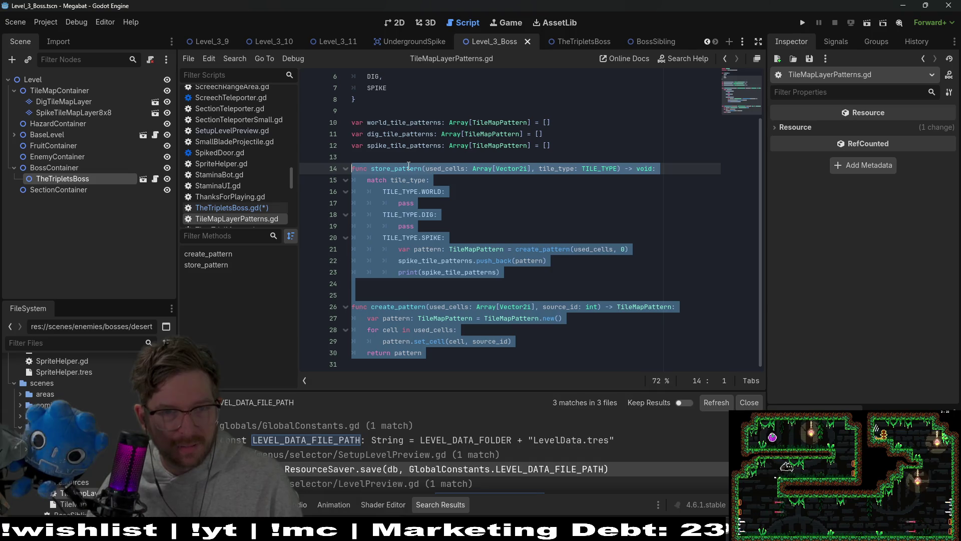
key("ctrl+x")
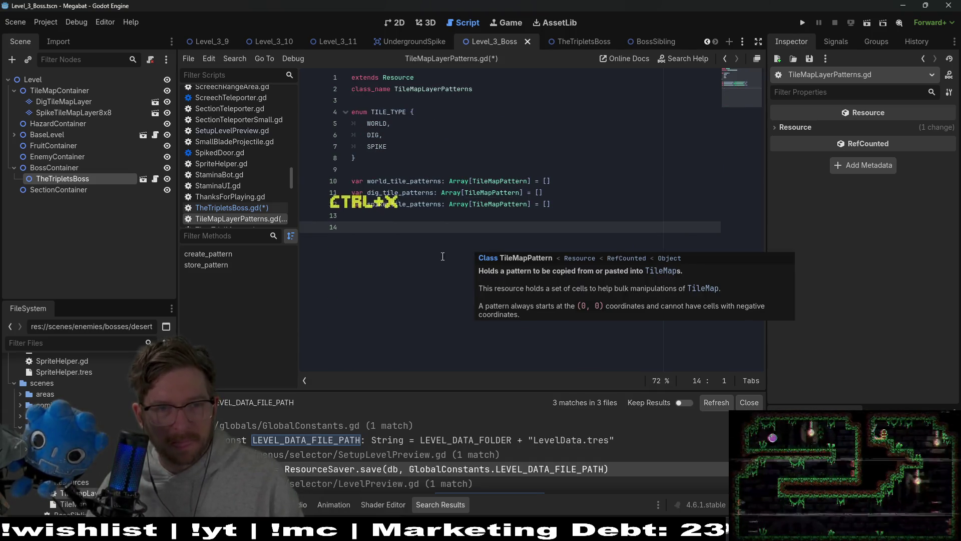
key("BackSpace")
key("BackSpace")
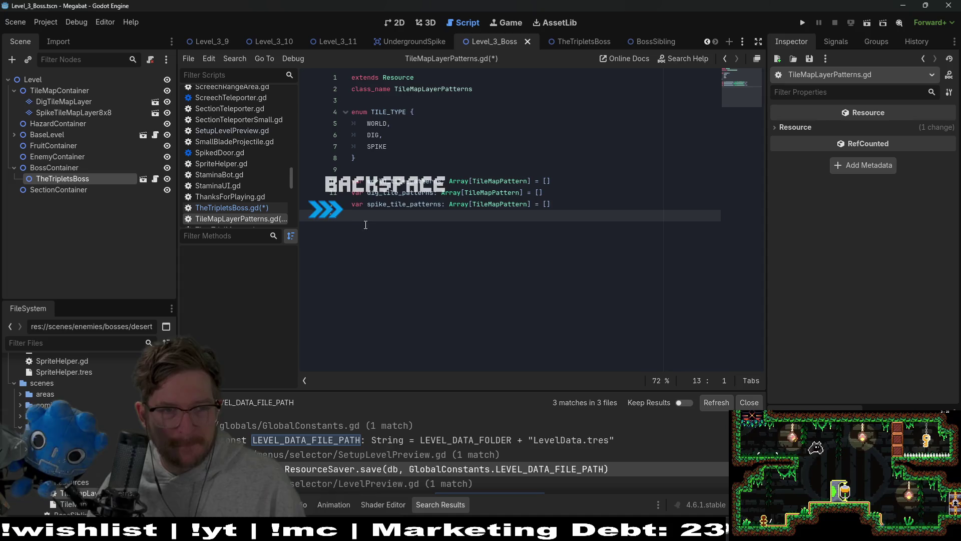
key("ctrl+s")
left_click(256, 209)
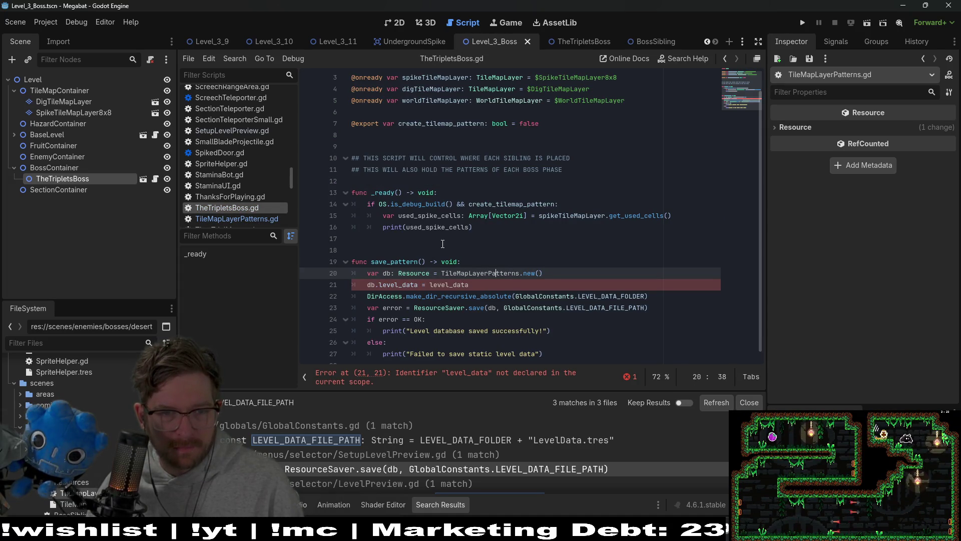
scroll(440, 282, "down", 1)
left_click(411, 354)
key("Return")
key("ctrl+v")
Prefix TILE_TYPE with TileMapLayerPatterns on lines 30 and 32
scroll(435, 299, "up", 2)
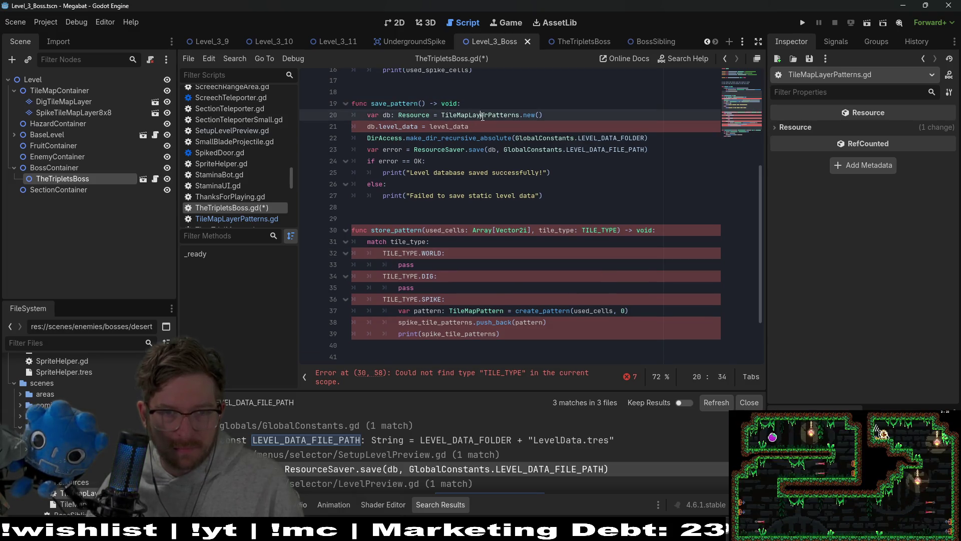
double_click(480, 115)
left_click(581, 230)
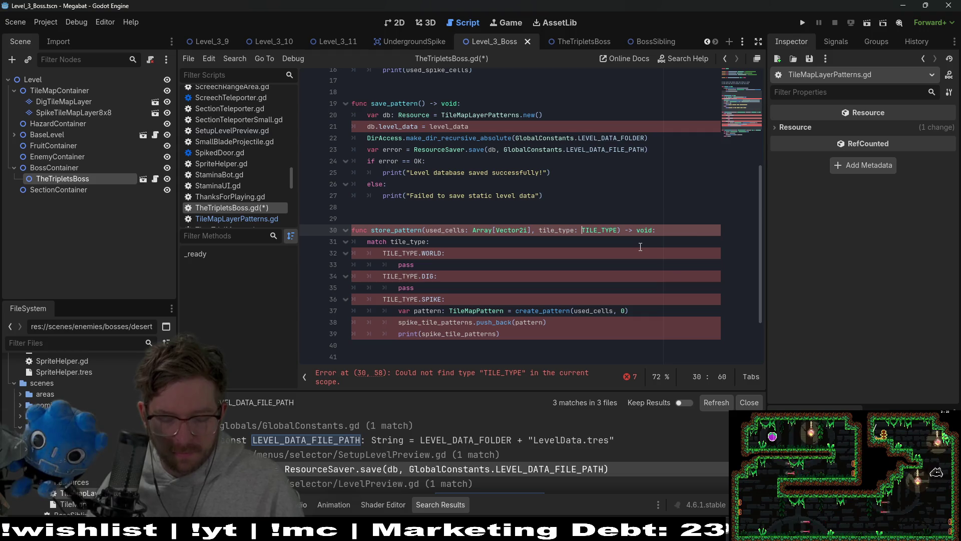
key("ctrl+v")
type(".")
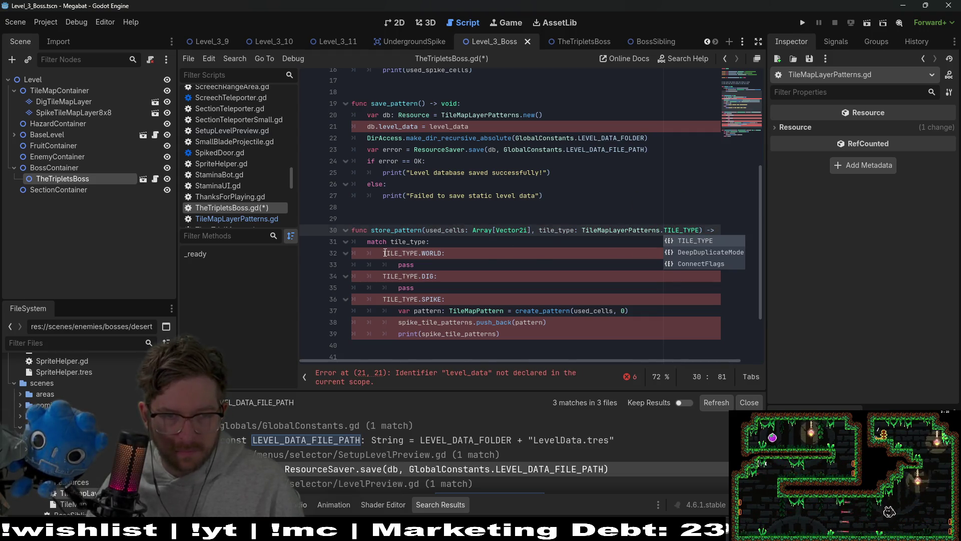
left_click(383, 253)
key("ctrl+v")
Complete the WORLD prefix and qualify the DIG and SPIKE cases as TileMapLayerPatterns.TILE_TYPE
type(".")
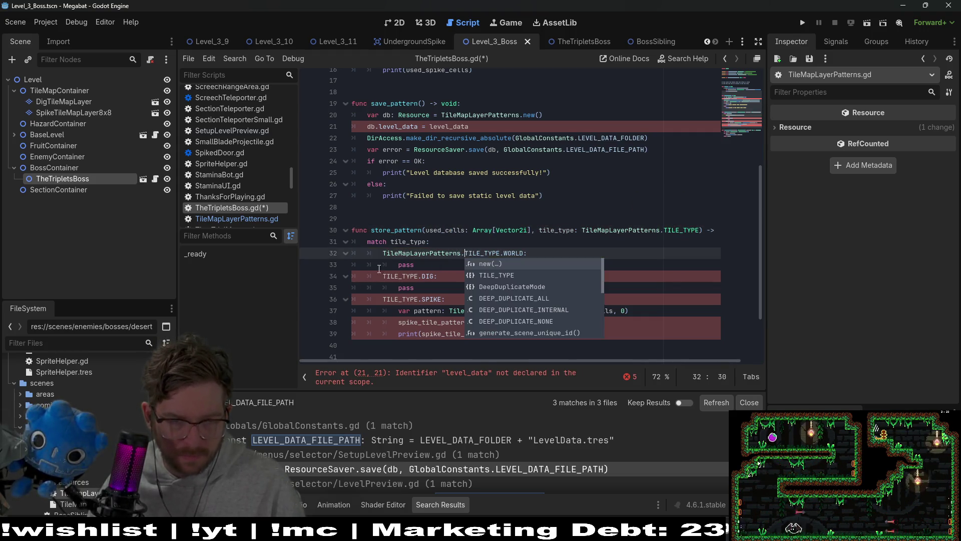
left_click(383, 268)
left_click(384, 276)
key("ctrl+v")
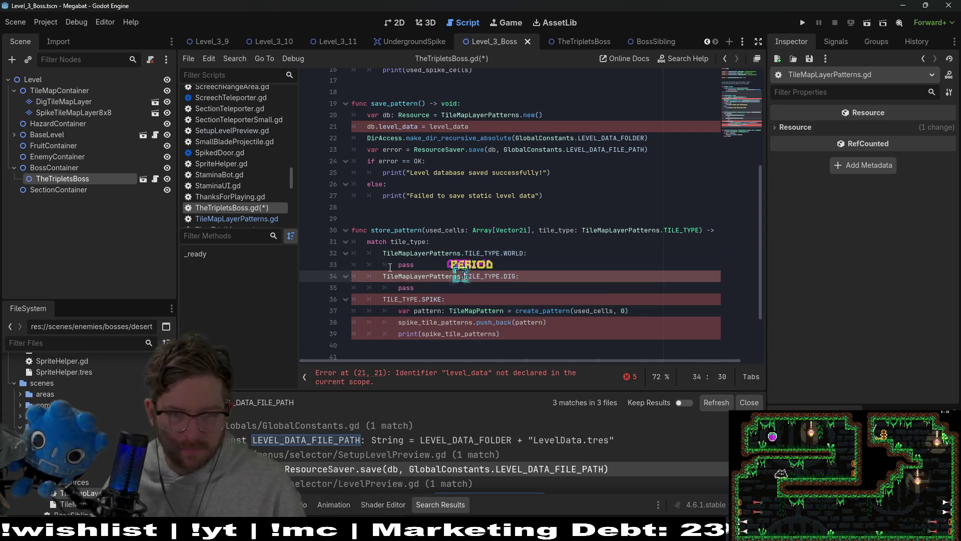
type(".")
left_click(383, 298)
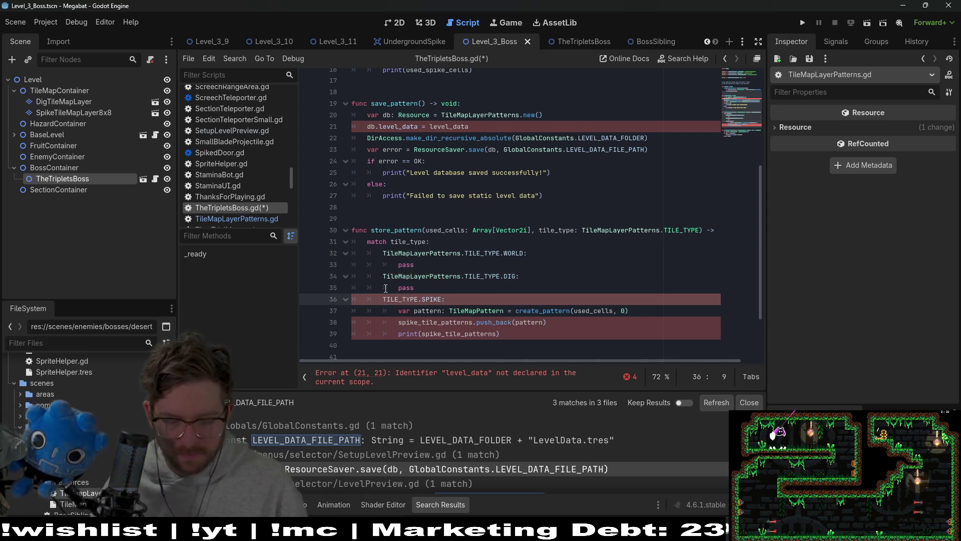
key("ctrl+v")
type(".")
Select the var db line in save_pattern for reuse in store_pattern
left_click(399, 322)
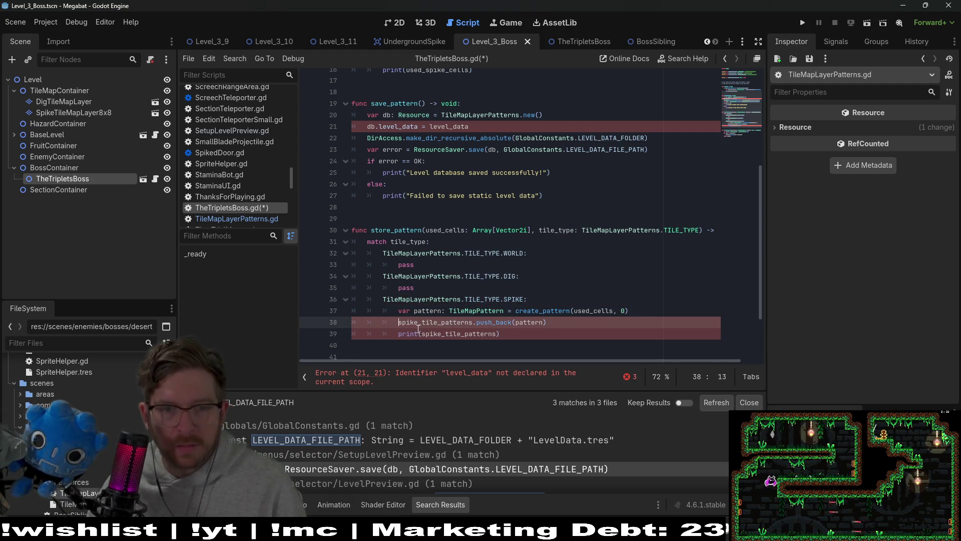
left_click(440, 299)
double_click(442, 322)
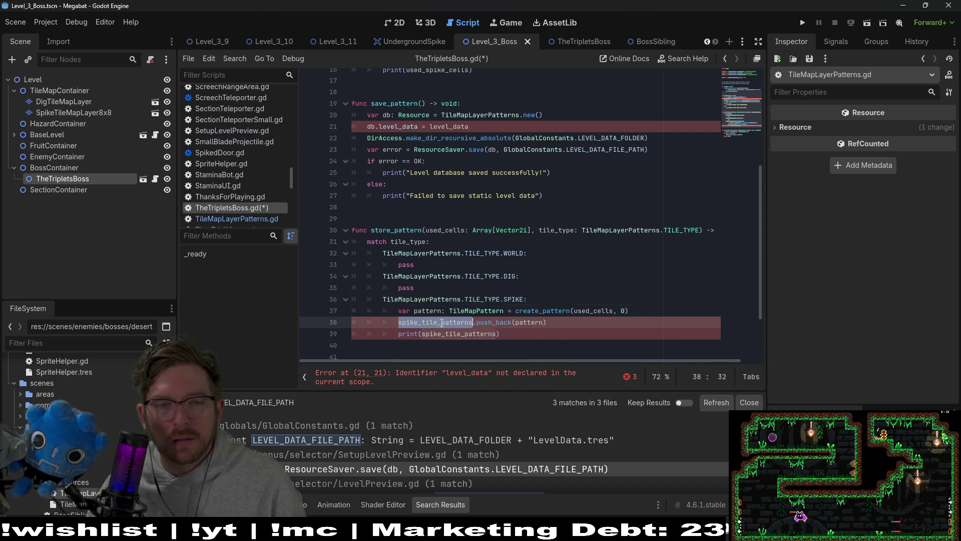
scroll(443, 323, "down", 1)
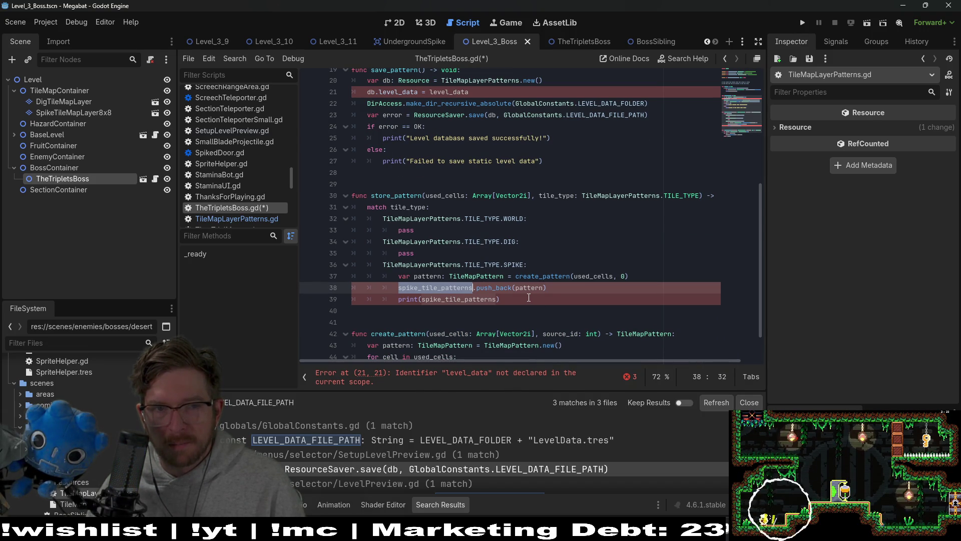
scroll(529, 298, "up", 1)
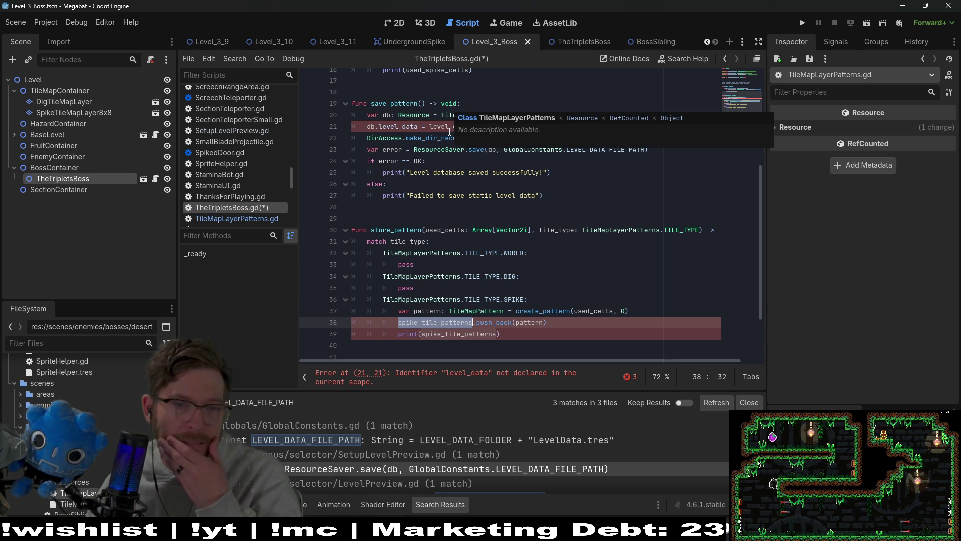
mouse_move(447, 137)
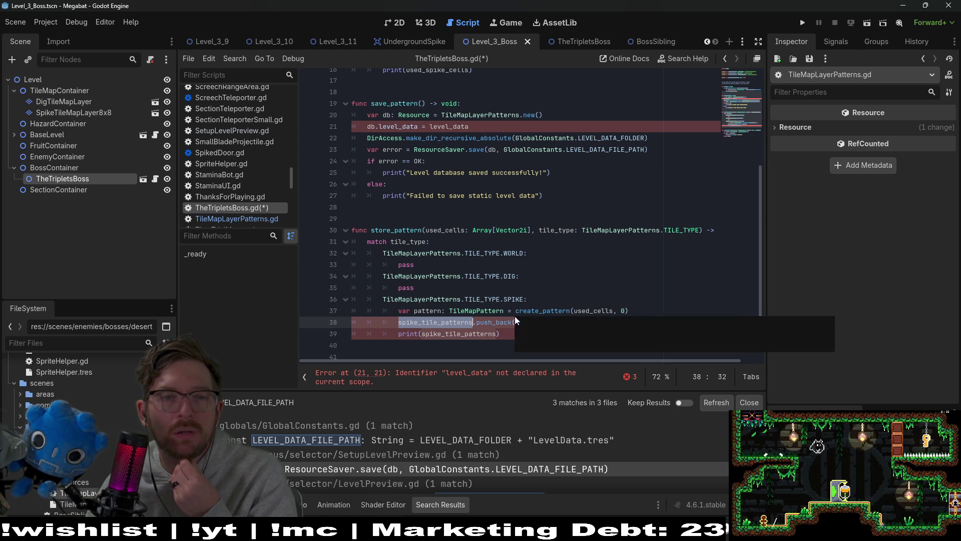
left_click_drag(558, 115, 557, 107)
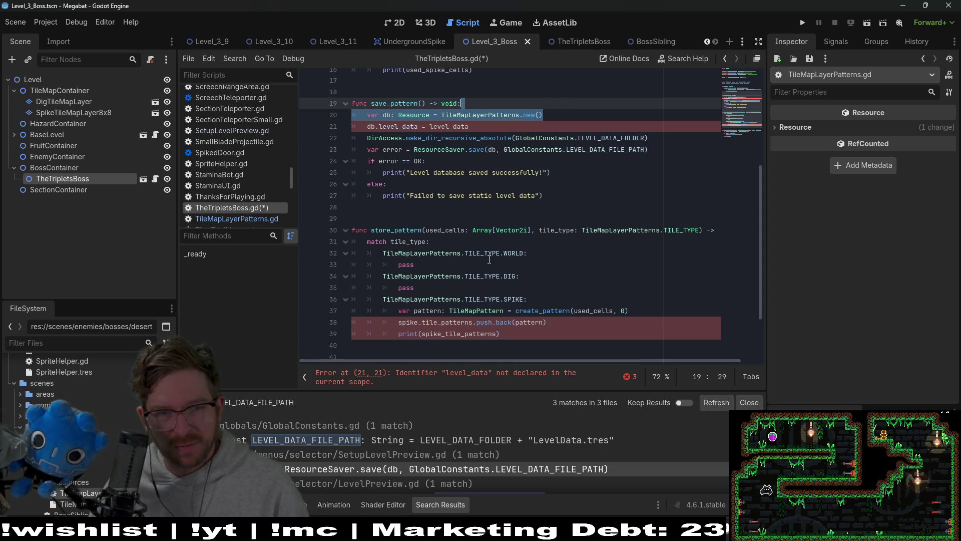
Paste the var db resource line into store_pattern just above the match statement
left_click(368, 242)
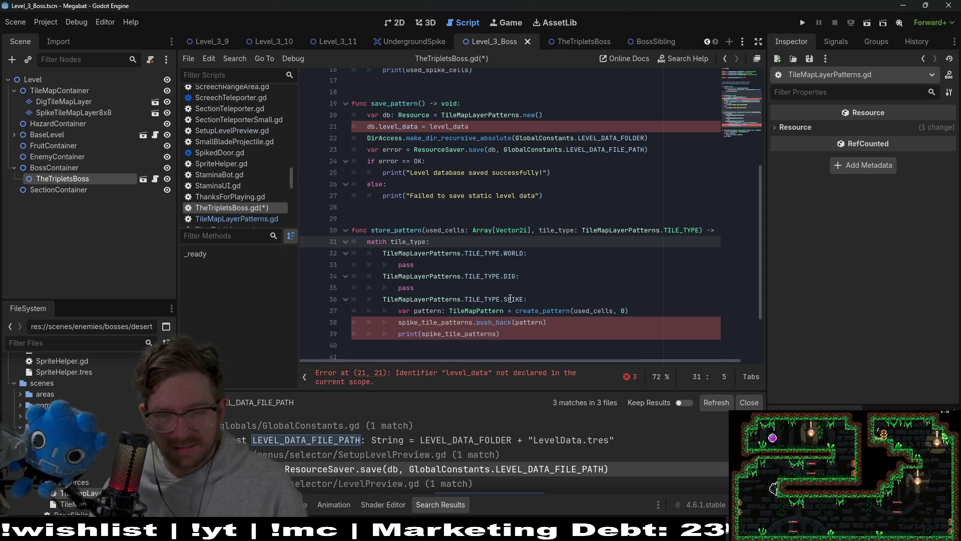
key("Return")
key("ctrl+v")
left_click(421, 245)
key("BackSpace")
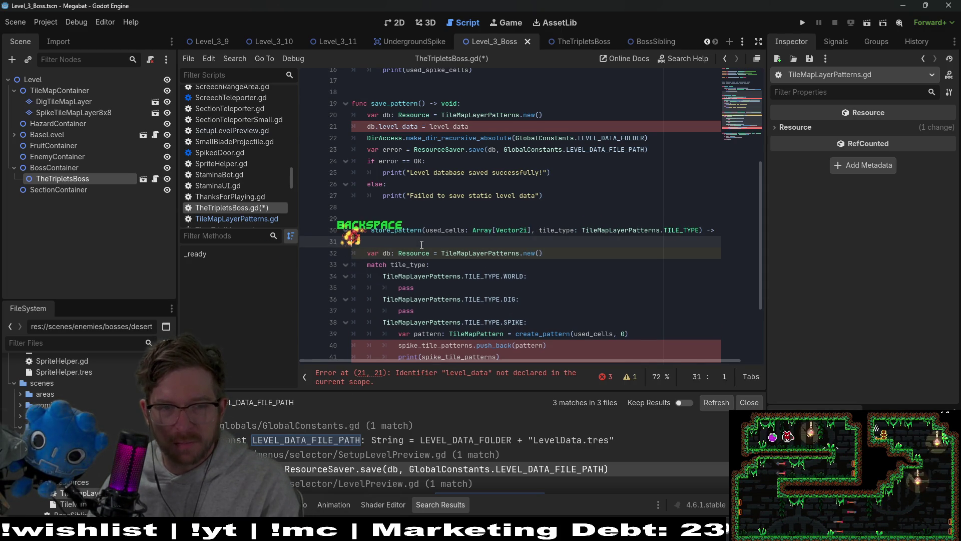
key("BackSpace")
scroll(500, 265, "down", 2)
scroll(517, 274, "up", 1)
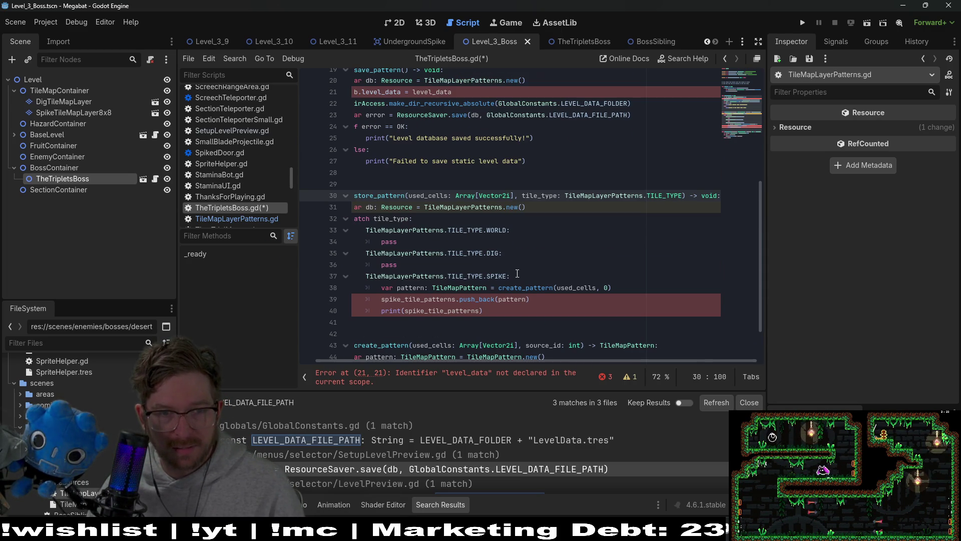
mouse_move(406, 226)
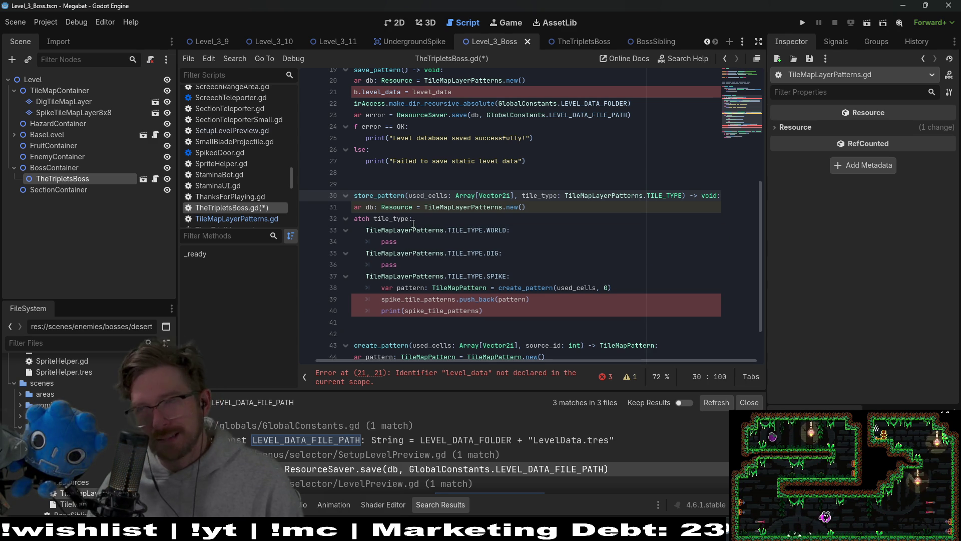
mouse_move(451, 279)
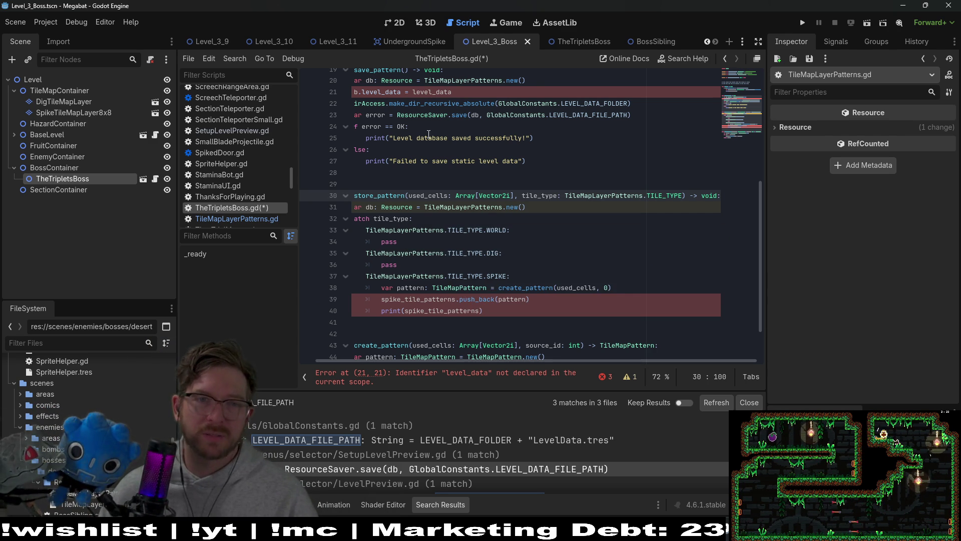
Change line 39 to push onto db.spike_tile_patterns and delete the print(spike_tile_patterns) line
double_click(392, 93)
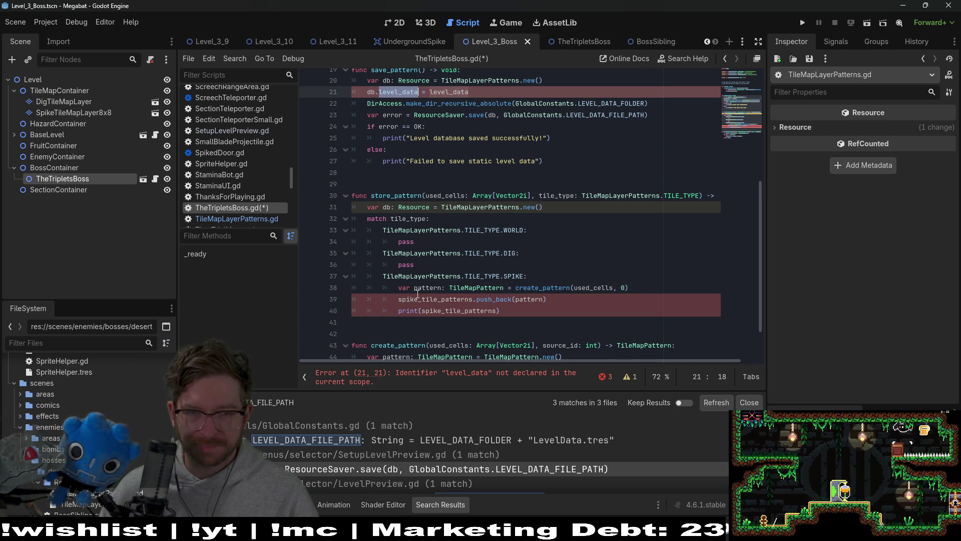
left_click(390, 207)
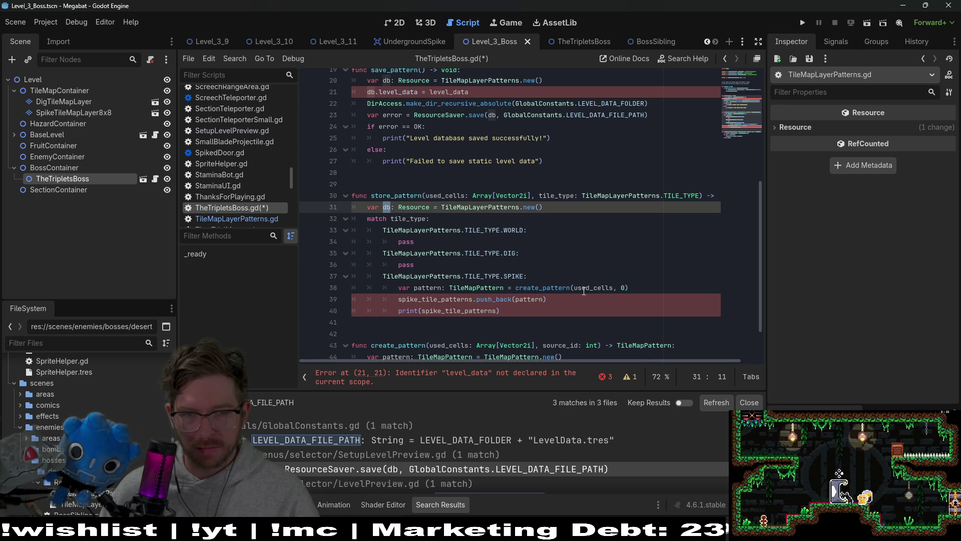
left_click(399, 299)
type("db.")
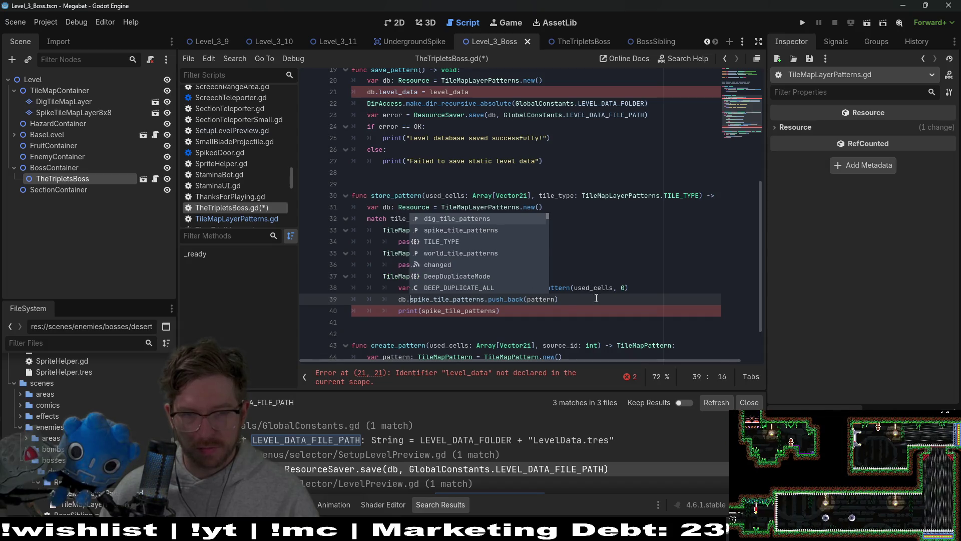
left_click(596, 298)
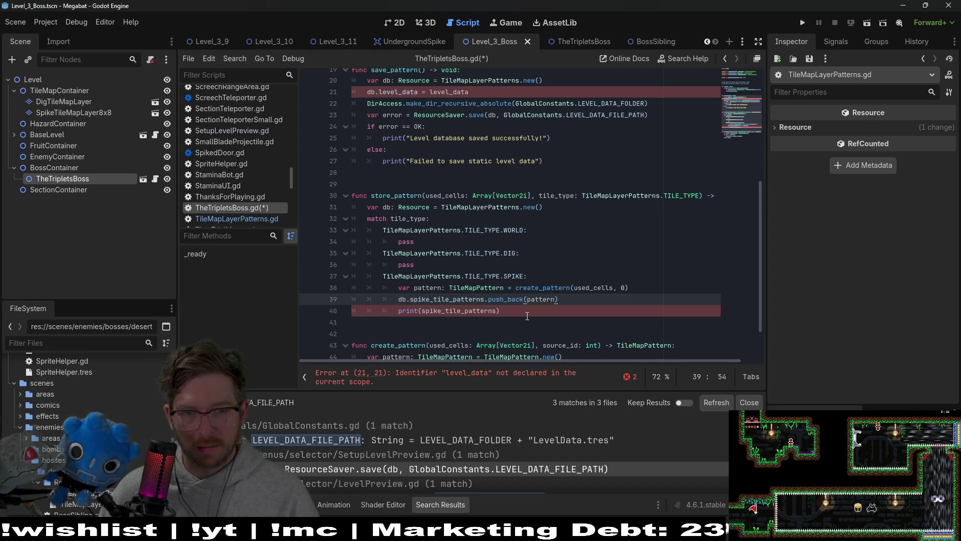
left_click_drag(532, 314, 583, 303)
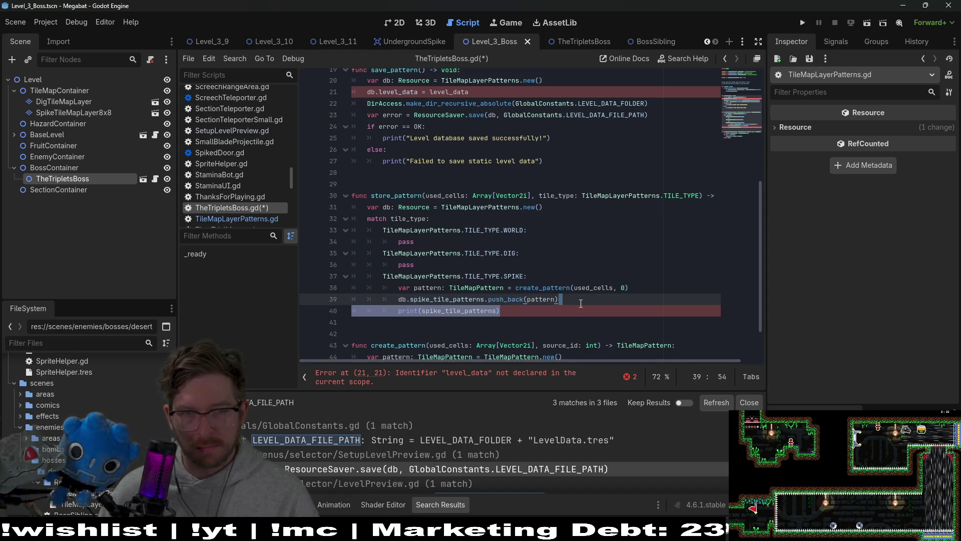
key("BackSpace")
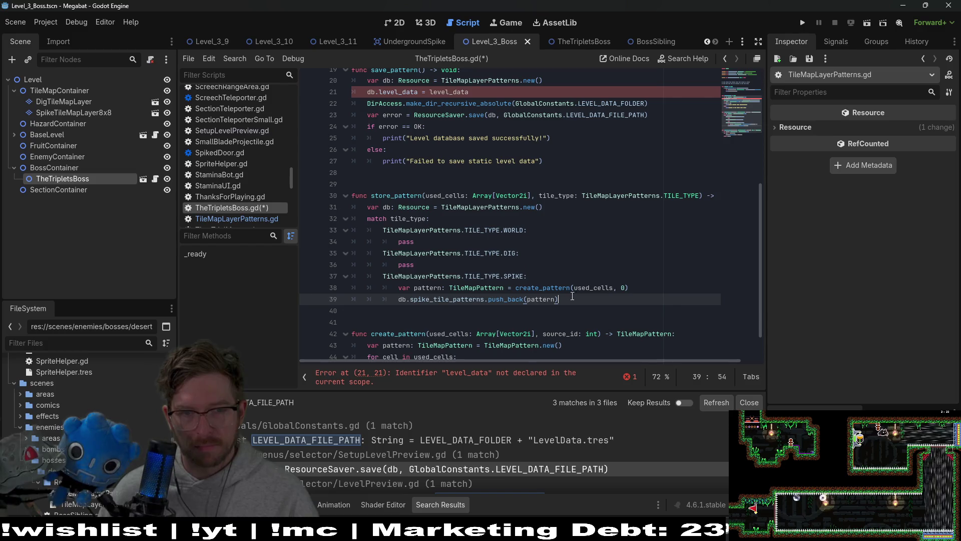
scroll(508, 147, "up", 2)
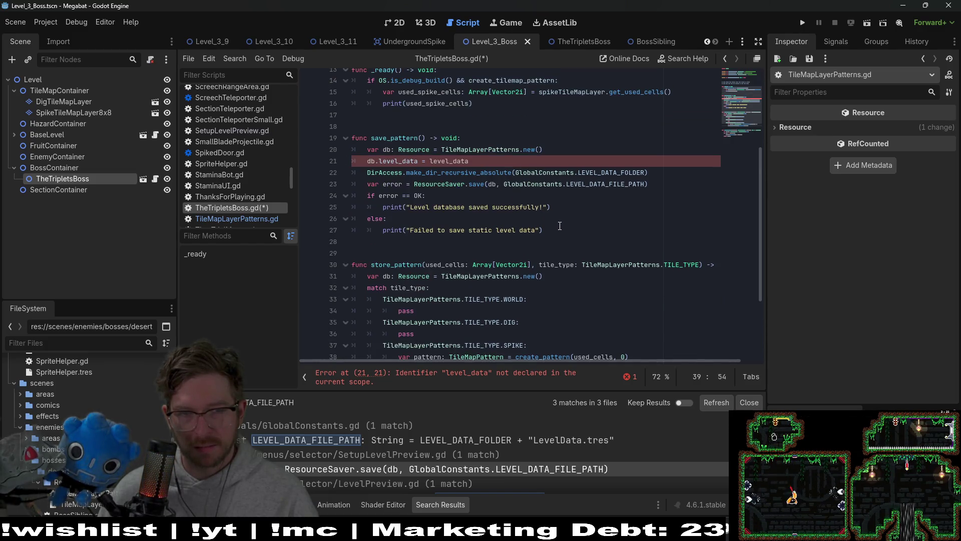
Delete the db creation and db.level_data lines from save_pattern
mouse_move(560, 226)
left_mouse_down()
mouse_move(380, 218)
mouse_move(351, 172)
left_mouse_up()
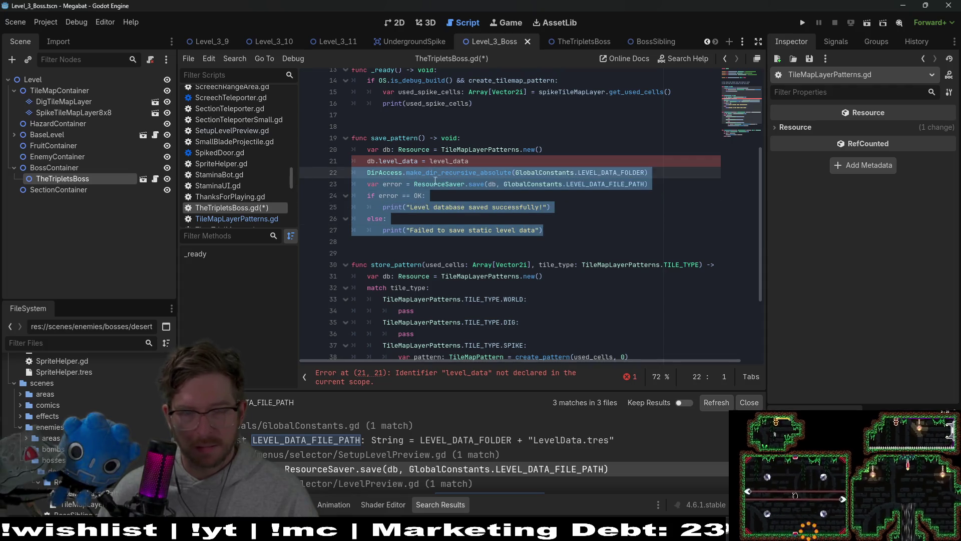
left_click(501, 149)
left_click(511, 163)
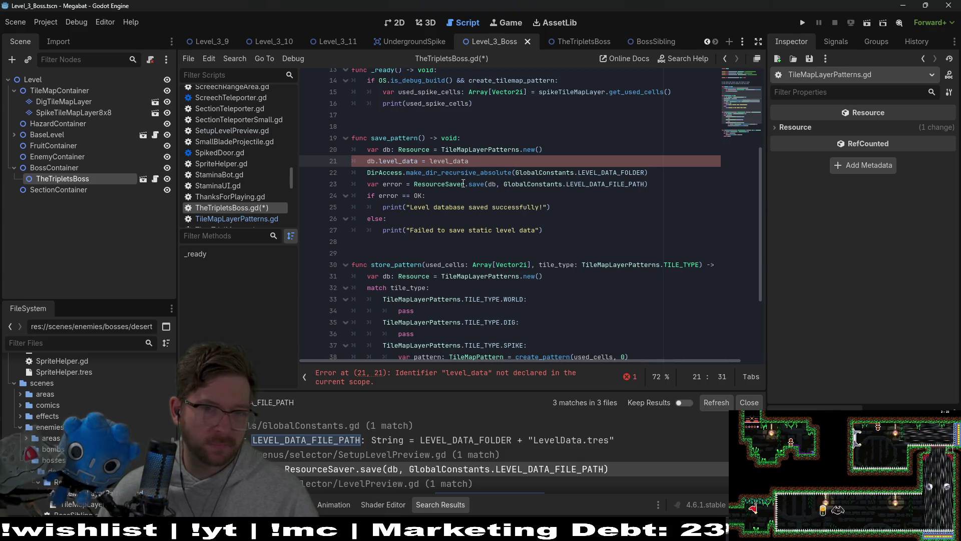
key("shift+Up")
key("shift+Up")
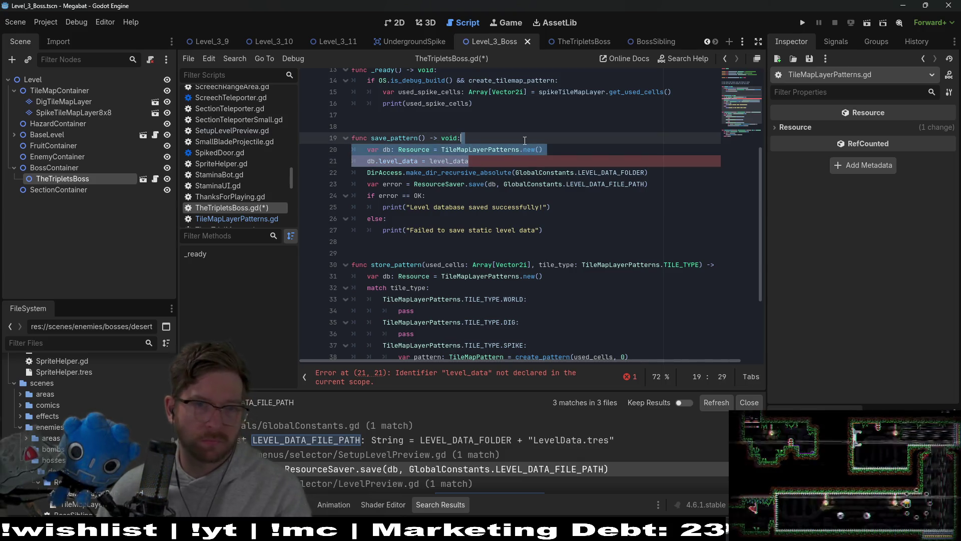
key("BackSpace")
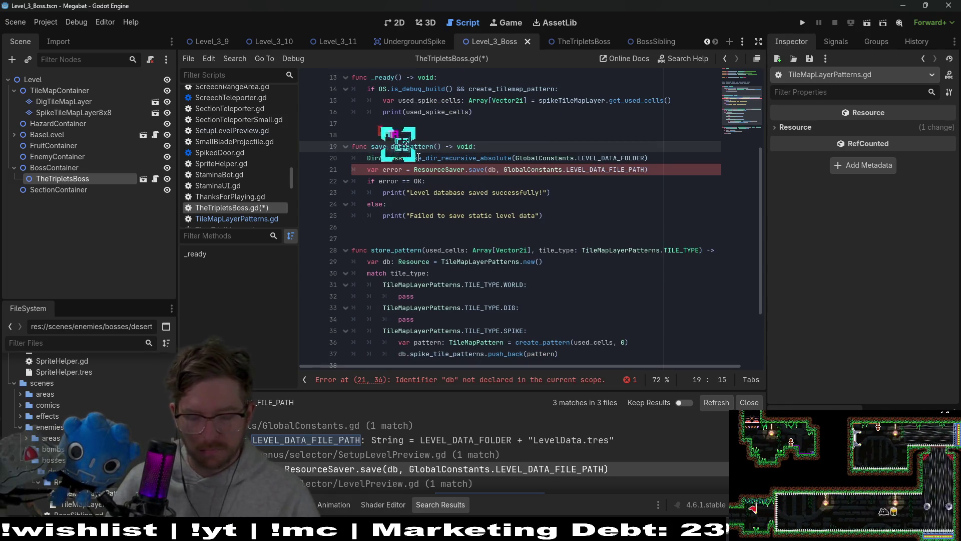
Rename the function to save_data_patterns with a db: Resource parameter
type("data_")
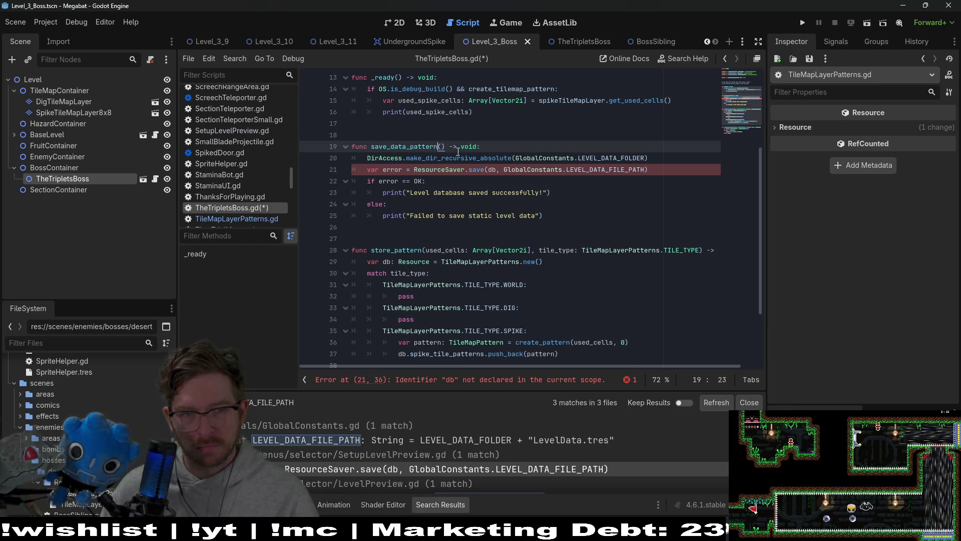
key("BackSpace")
key("BackSpace")
key("BackSpace")
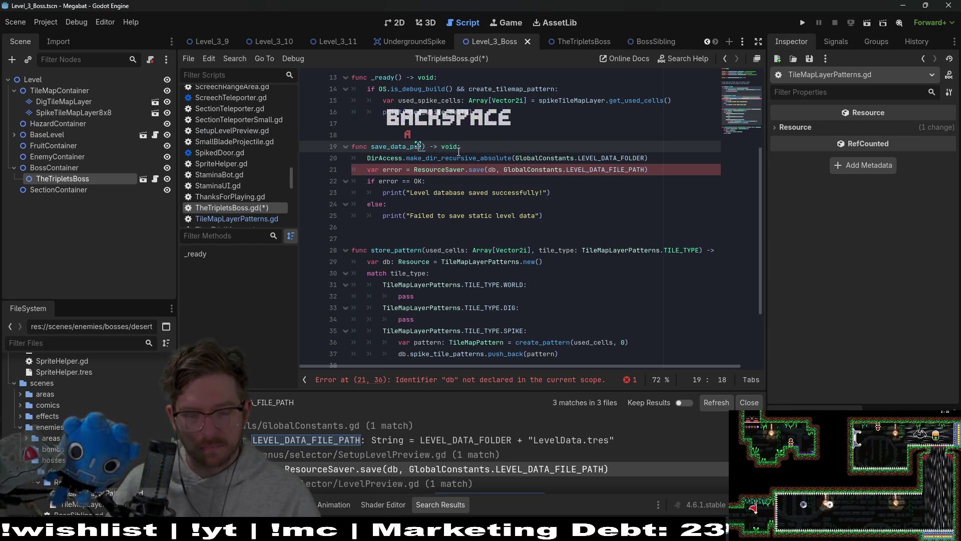
type("tterns")
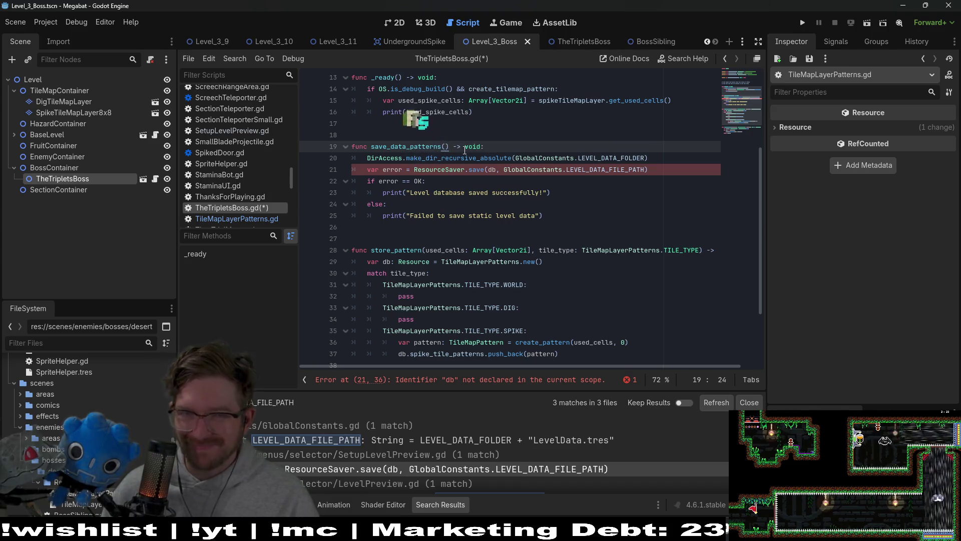
type(": ")
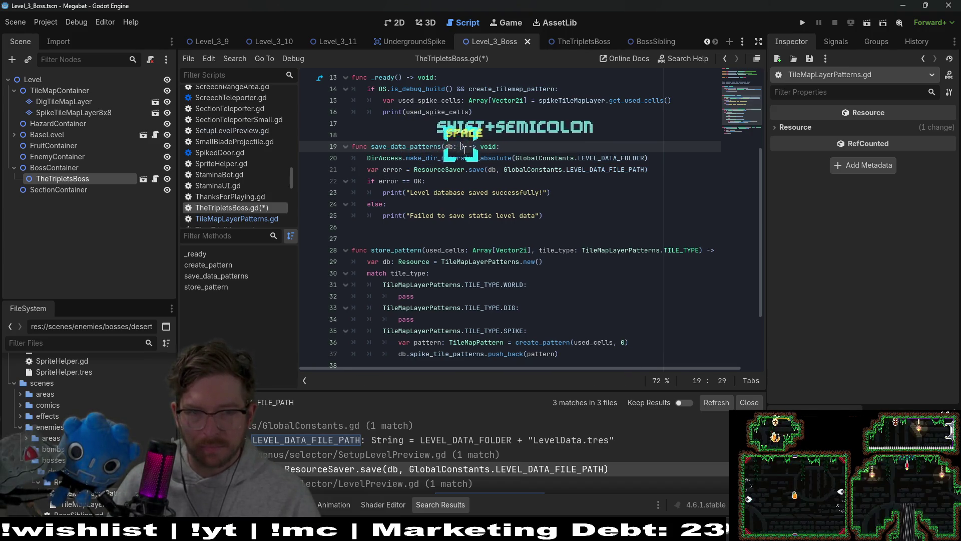
type("Resource")
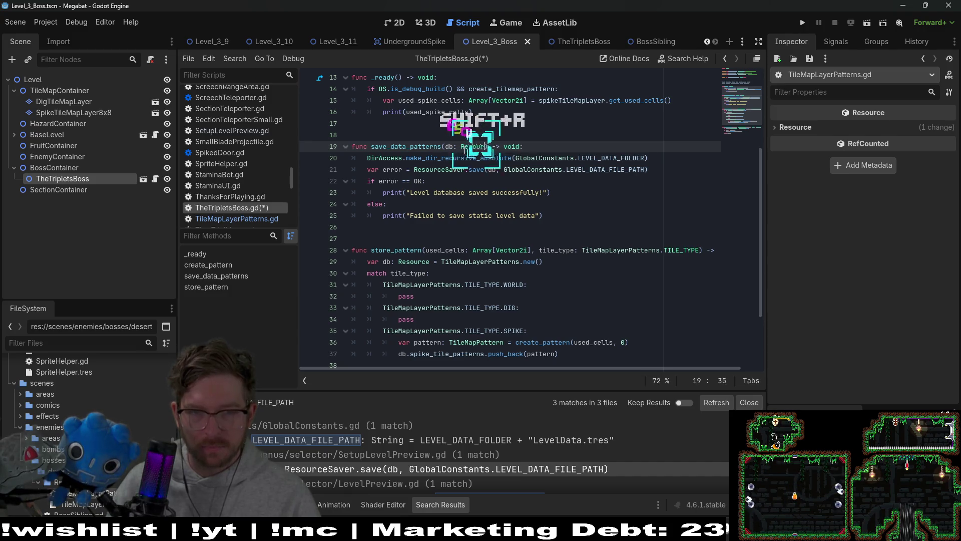
key("Escape")
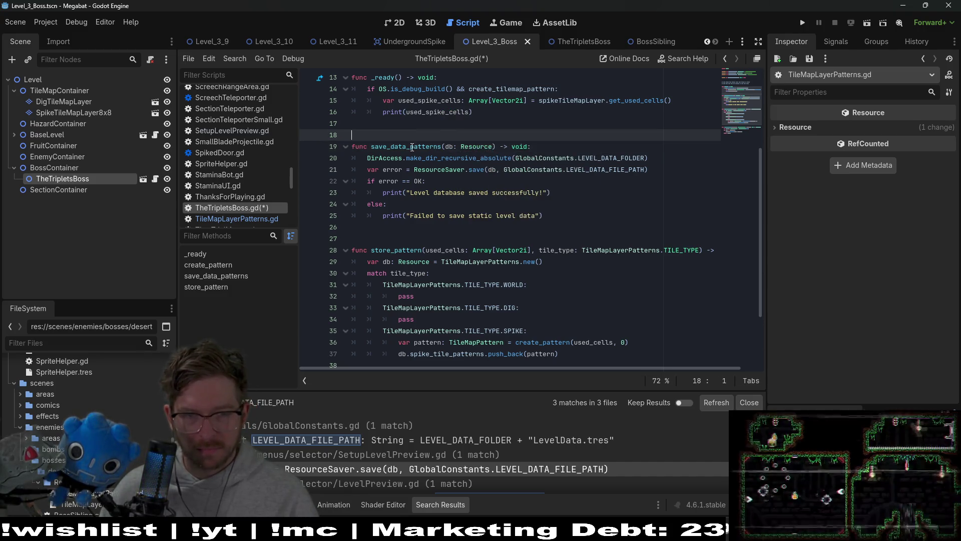
double_click(406, 147)
key("ctrl+c")
scroll(560, 316, "down", 1)
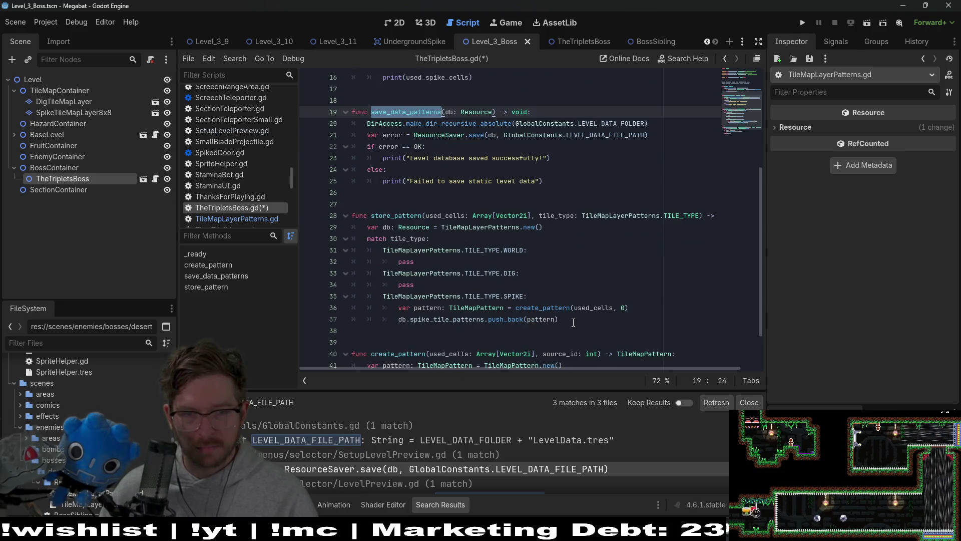
left_click(571, 327)
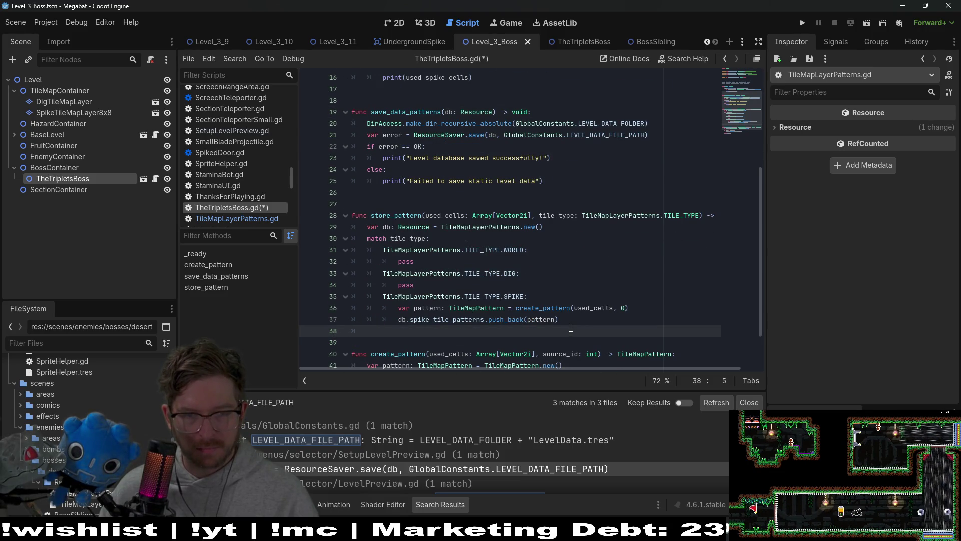
End store_pattern with a save_data_patterns(db) call on line 38 and save the script
key("ctrl+v")
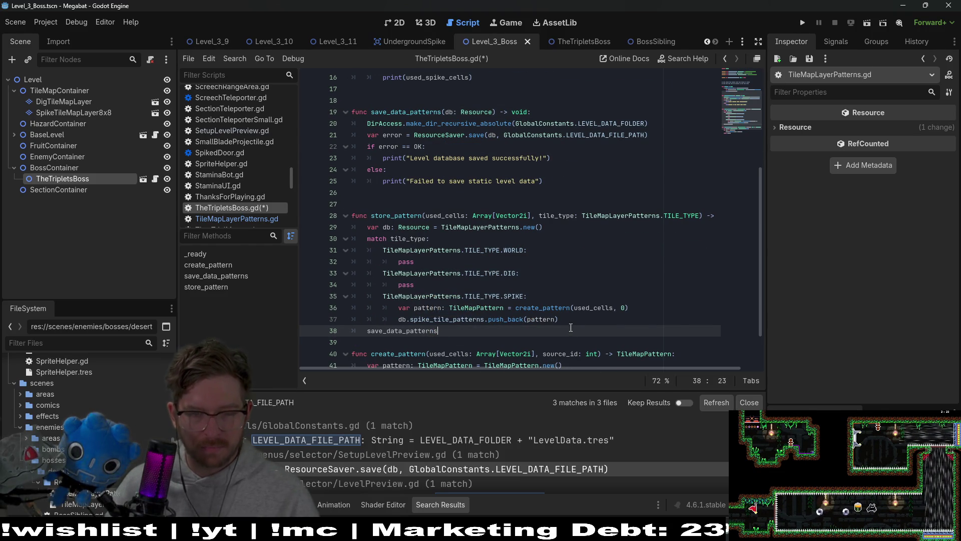
type("(db)")
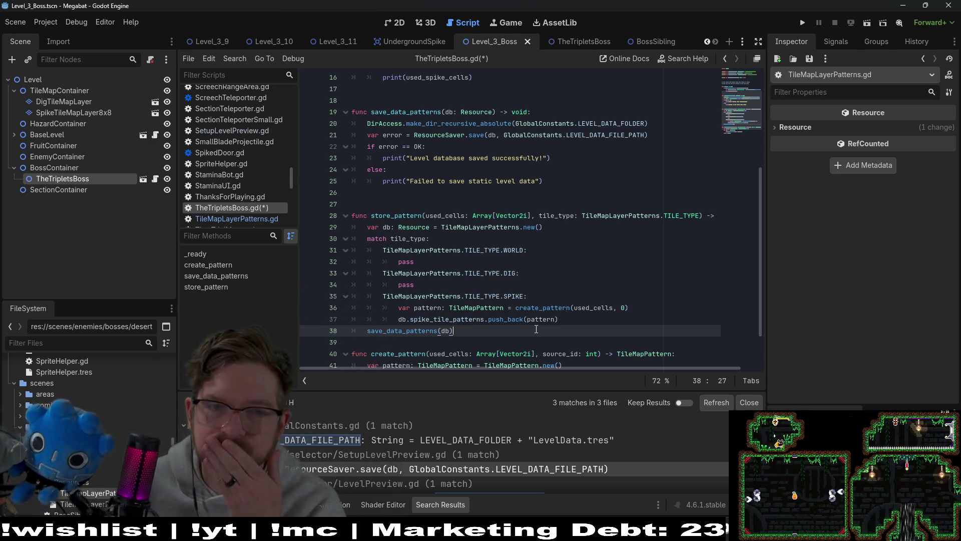
left_click(626, 311)
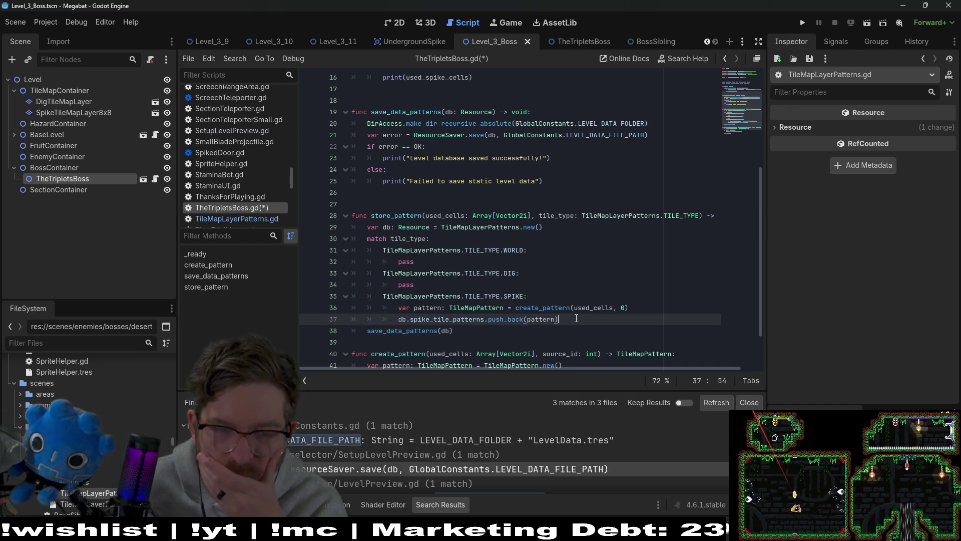
scroll(626, 309, "up", 2)
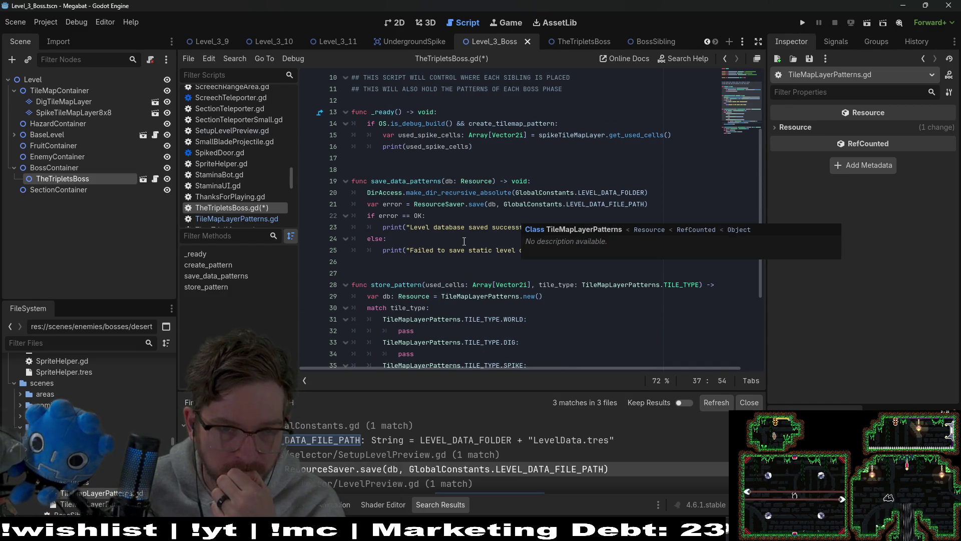
double_click(412, 185)
scroll(485, 206, "down", 2)
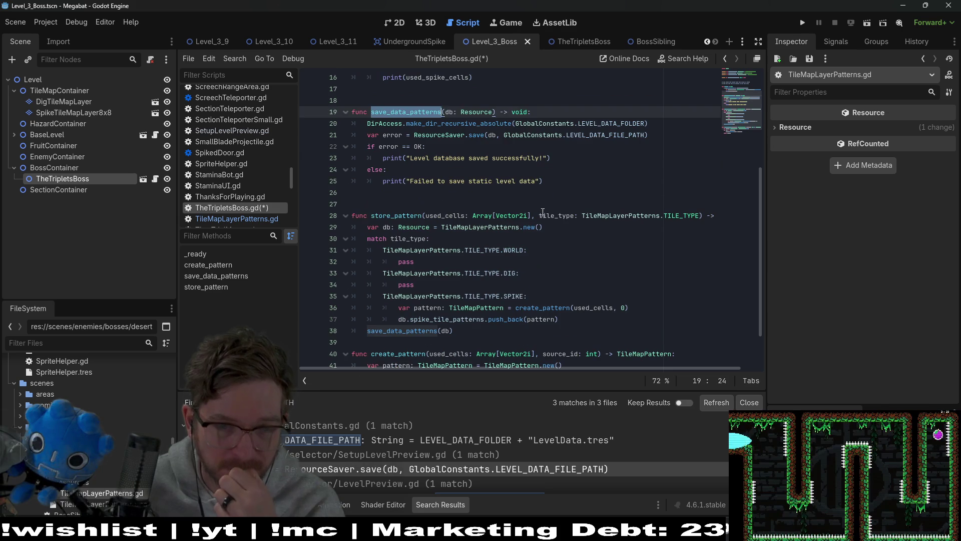
left_click(541, 215)
key("ctrl+s")
Add a blank line after store_pattern, save again, and open a line below print(used_spike_cells)
scroll(534, 229, "down", 2)
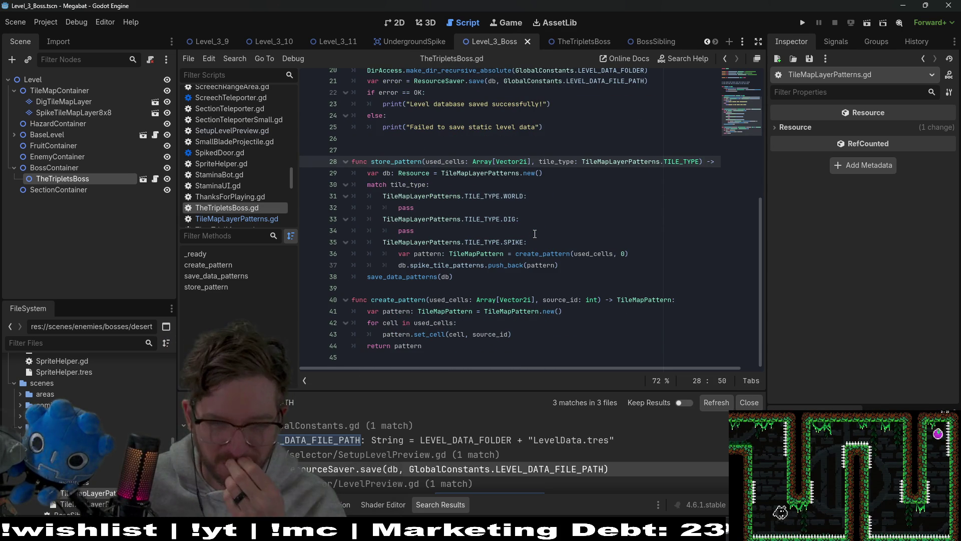
left_click(406, 288)
key("Return")
key("ctrl+s")
scroll(445, 218, "up", 2)
double_click(404, 232)
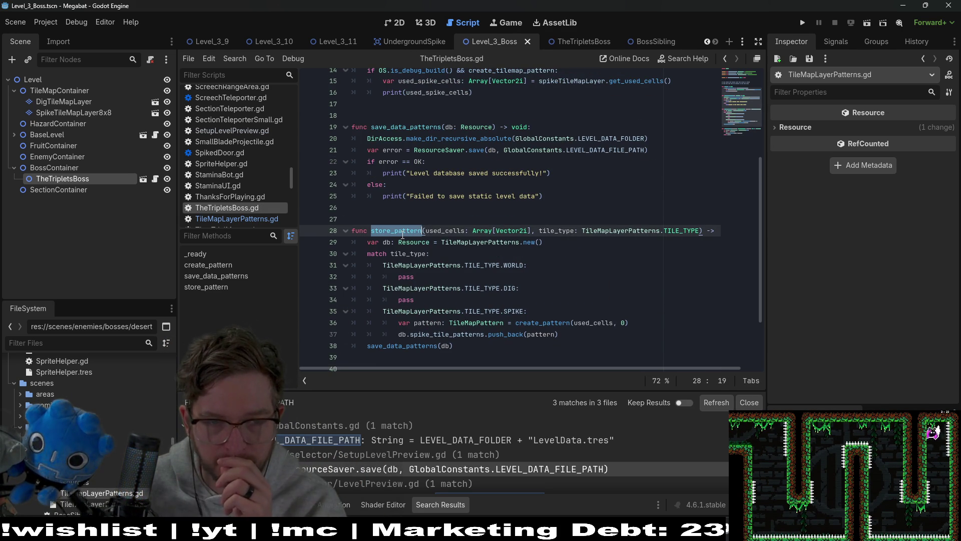
scroll(498, 239, "up", 3)
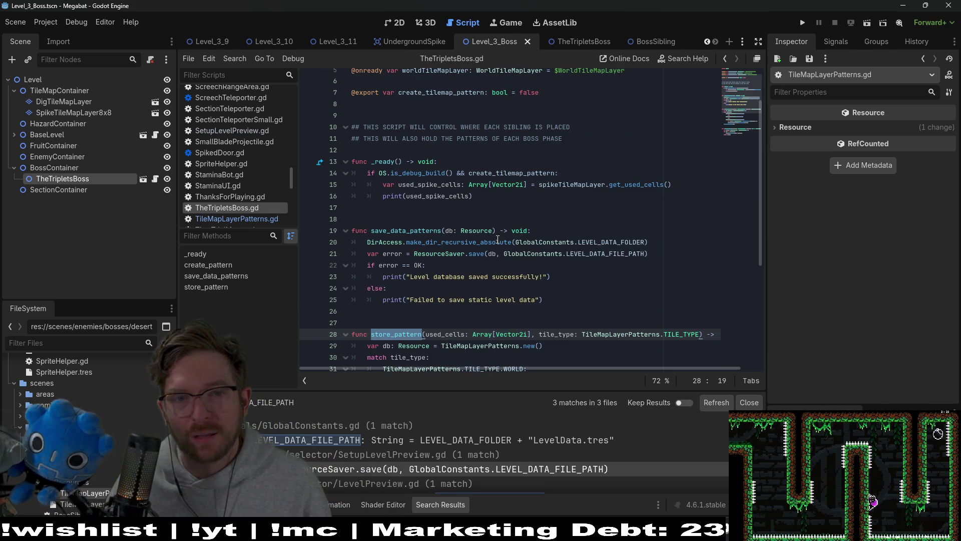
left_click(498, 197)
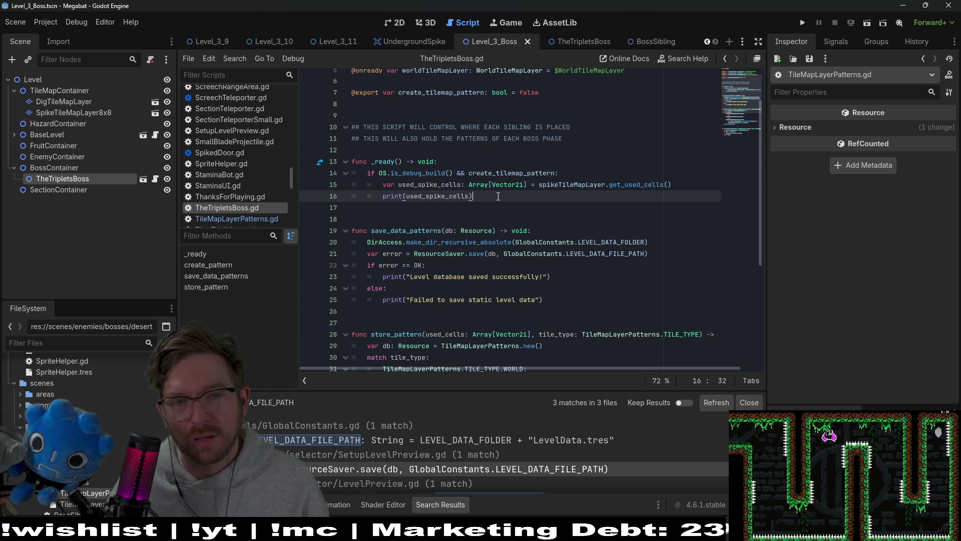
key("Return")
Add an empty store_pattern() call in _ready below print(used_spike_cells)
type("store_pattern(")
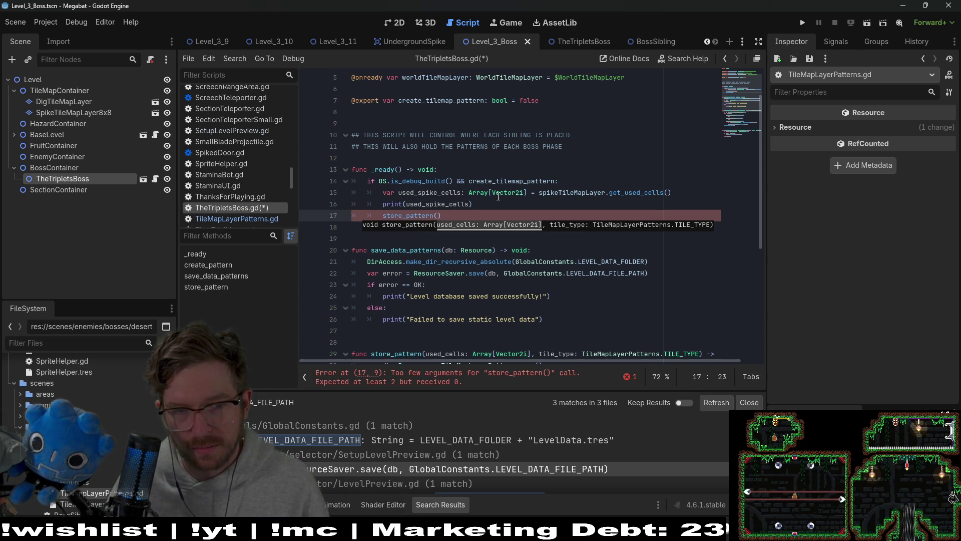
left_click(551, 199)
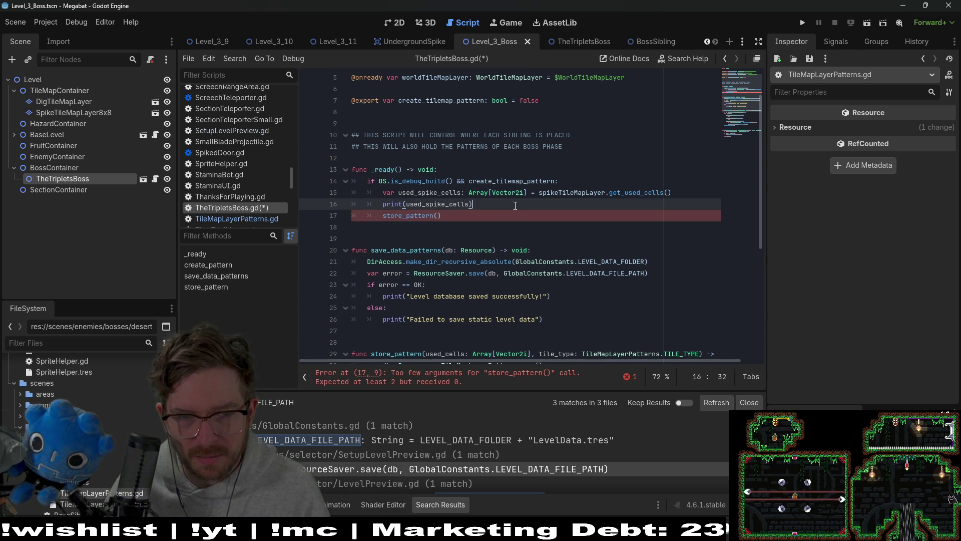
left_click(588, 180, "shift")
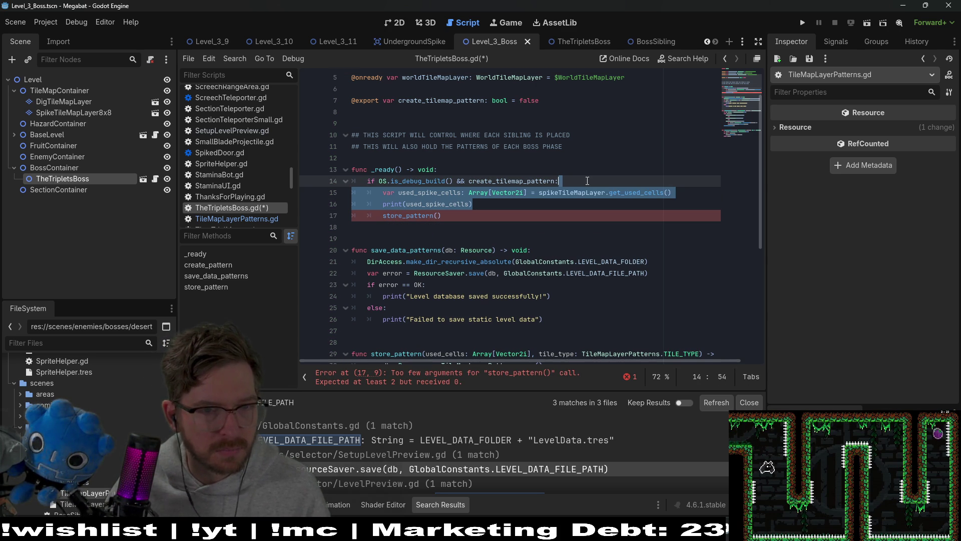
left_click(607, 236)
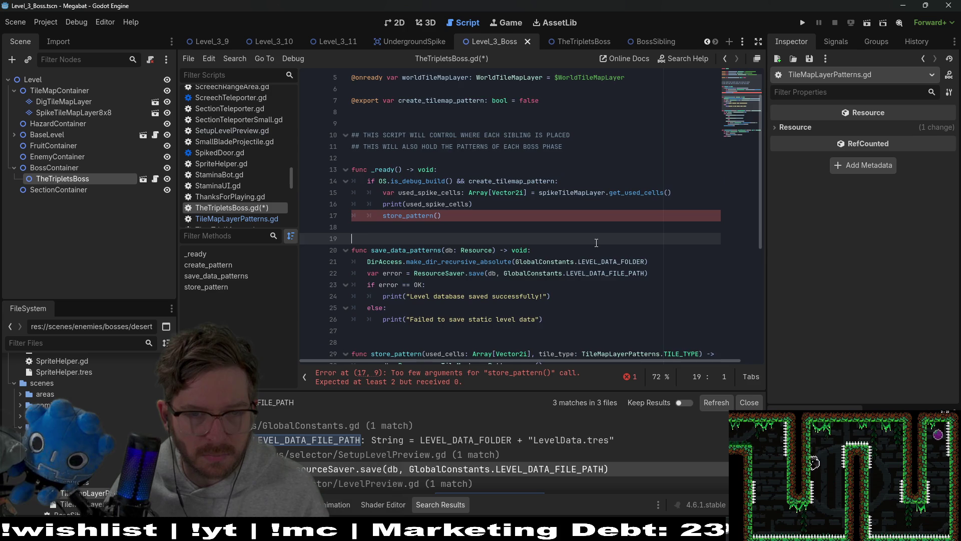
scroll(596, 243, "down", 2)
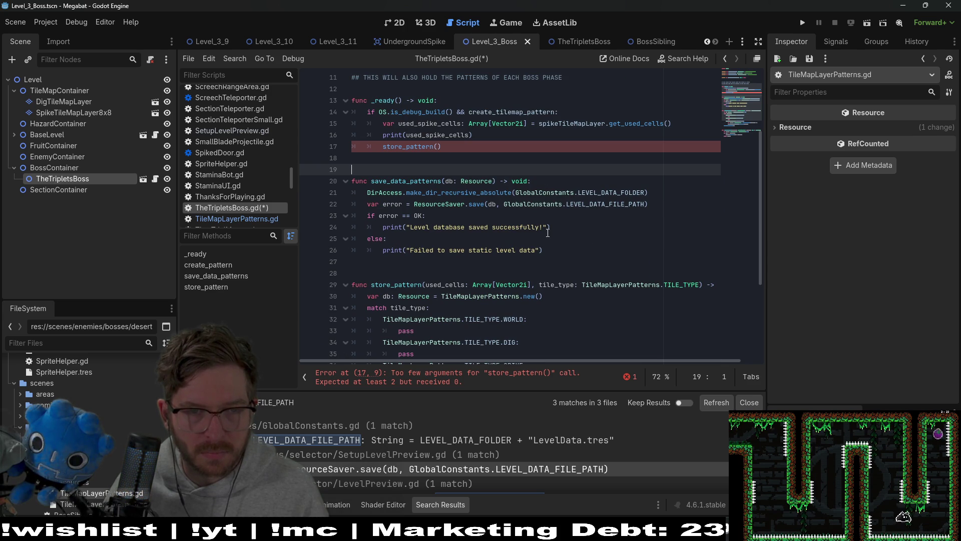
scroll(406, 156, "down", 2)
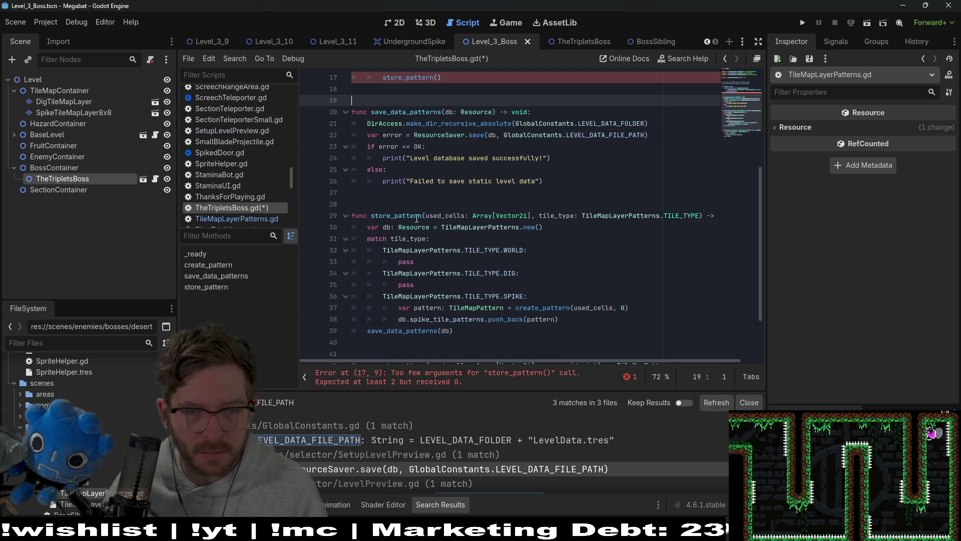
scroll(473, 214, "up", 1)
left_click(598, 170)
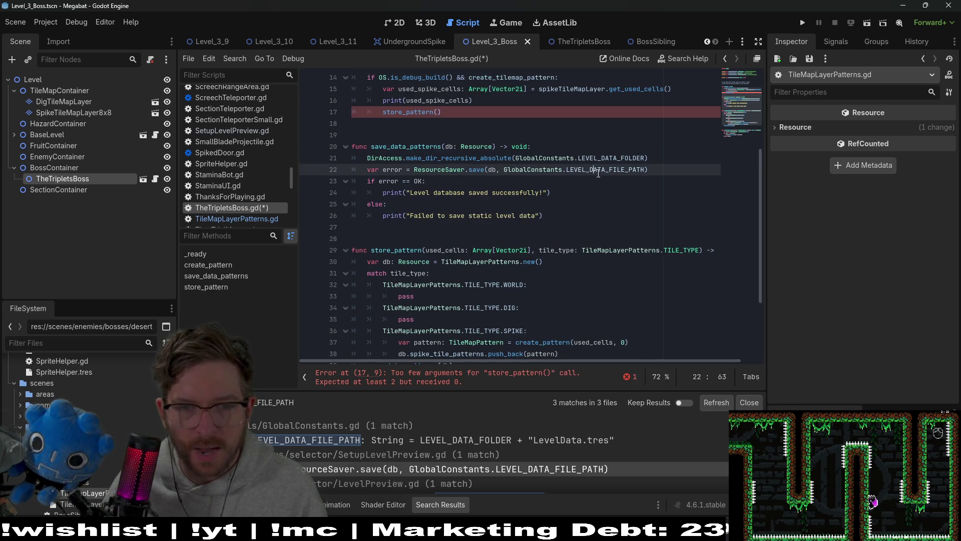
scroll(544, 229, "up", 1)
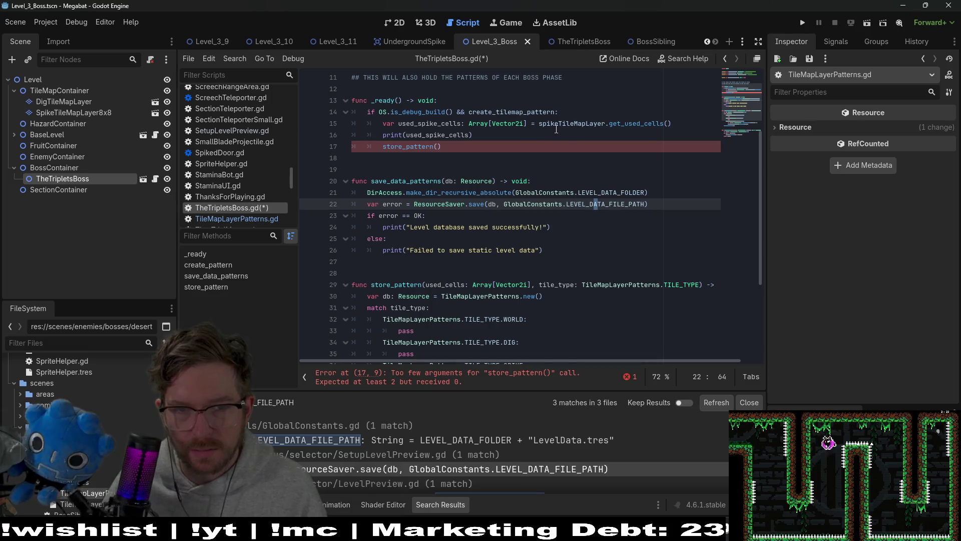
Pass used_spike_cells and TileMapLayerPatterns.TILE_TYPE.SPIKE to store_pattern and save the script
left_click(434, 124)
double_click(431, 124)
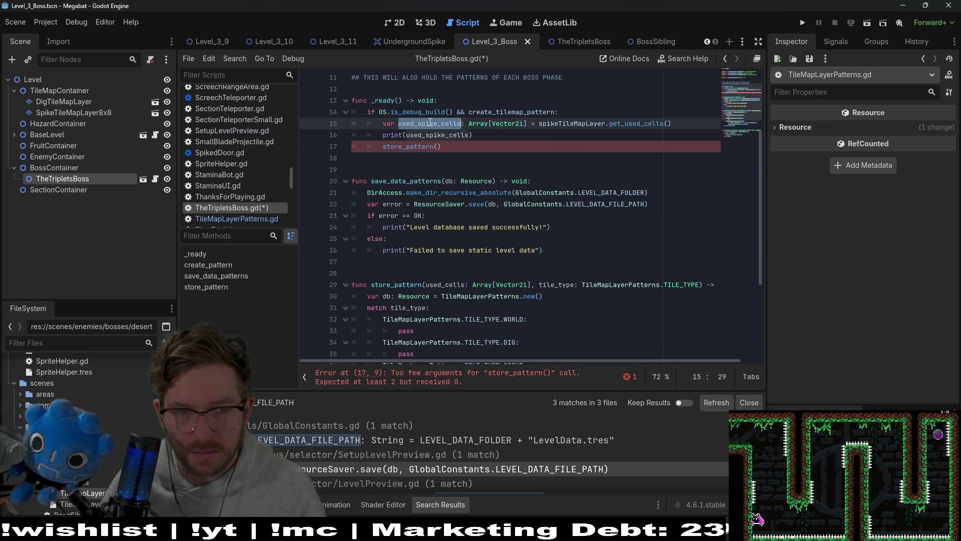
key("ctrl+c")
left_click(439, 147)
key("ctrl+v")
type(", ")
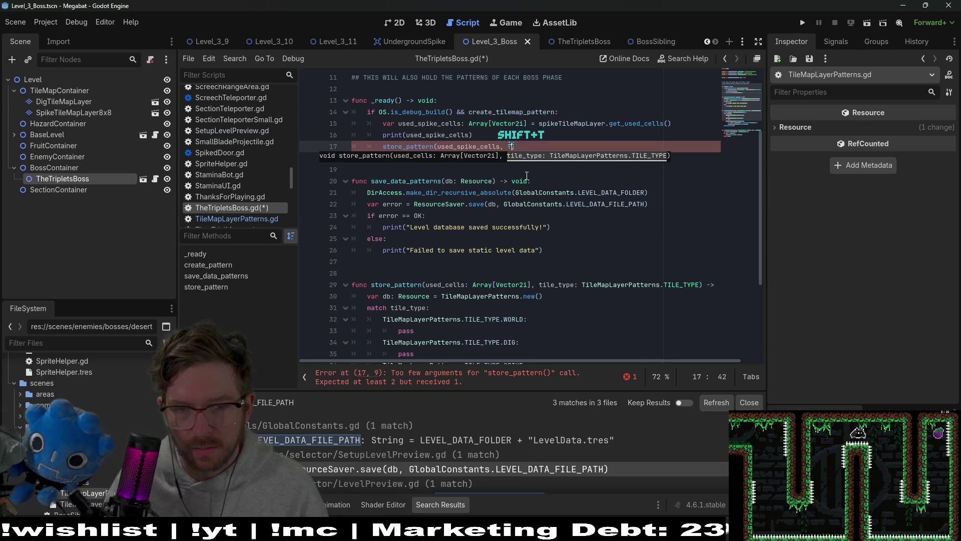
type("TileMap")
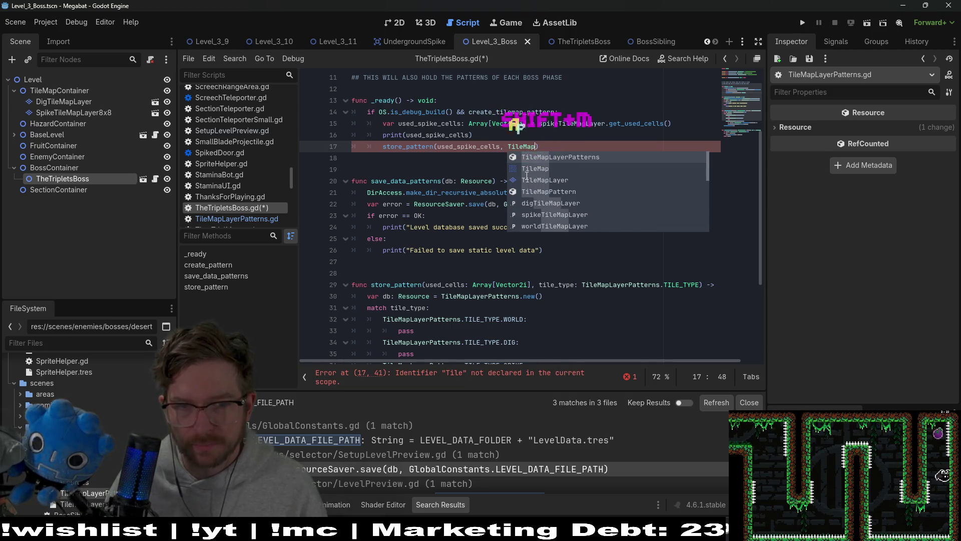
key("Return")
type(".")
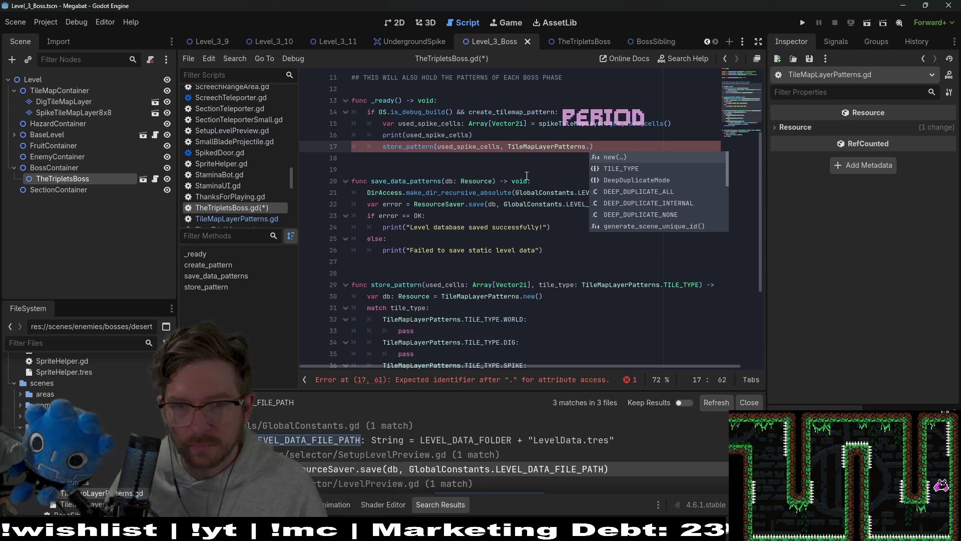
key("Down")
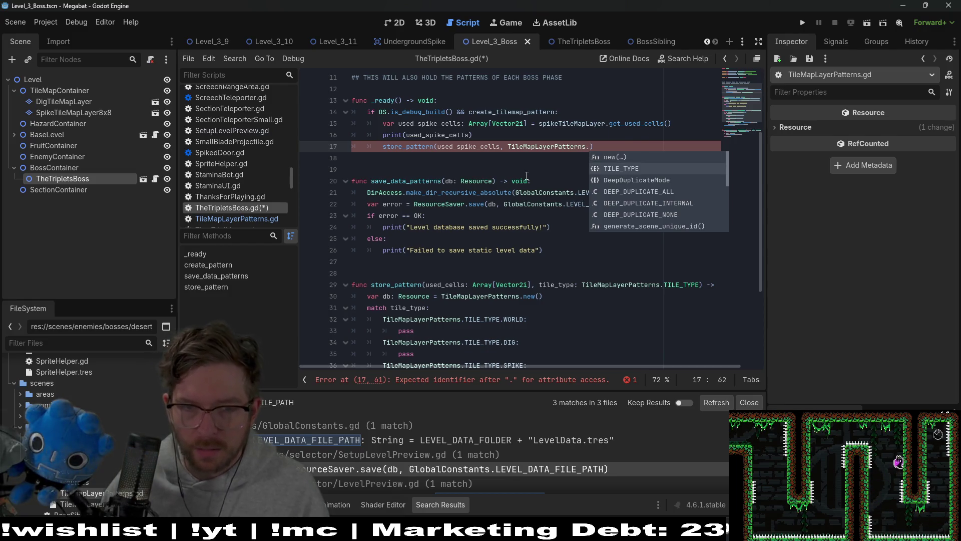
key("Return")
type(".")
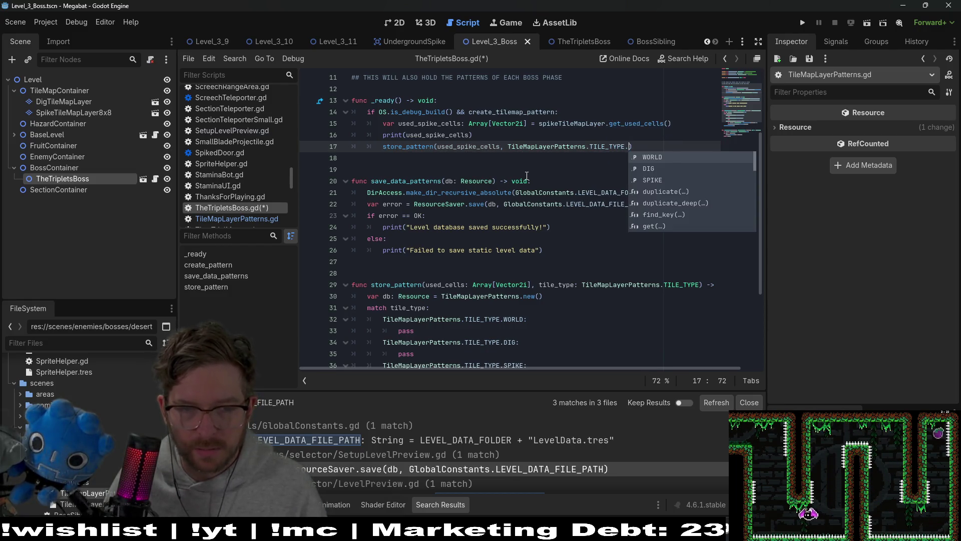
key("Down")
key("Down")
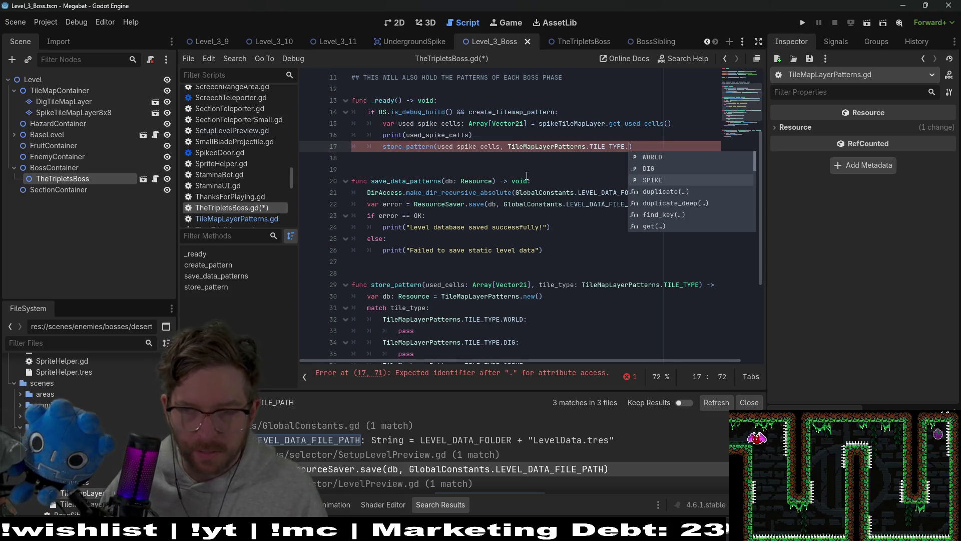
key("Return")
left_click(650, 162)
key("ctrl+s")
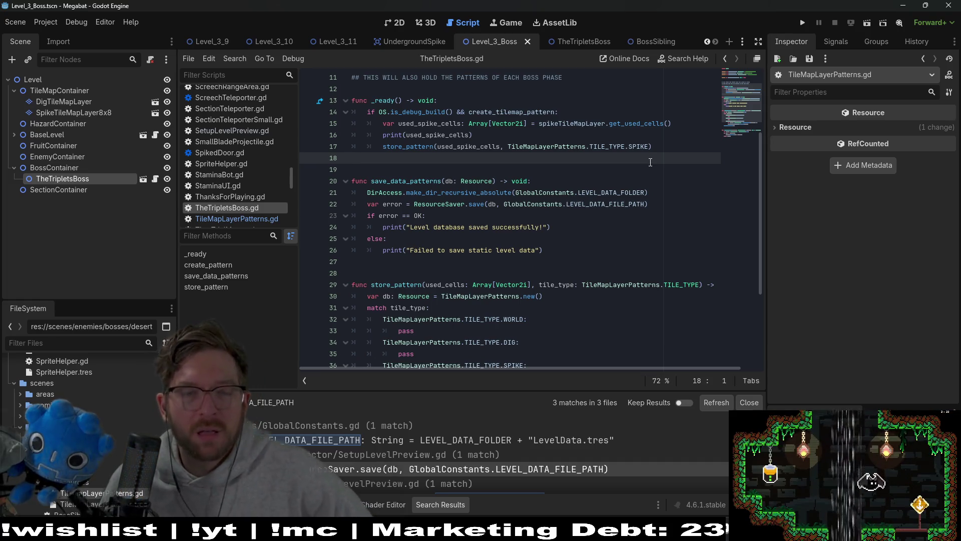
Add a breakpoint on the save_data_patterns(db) line in store_pattern
scroll(650, 162, "down", 3)
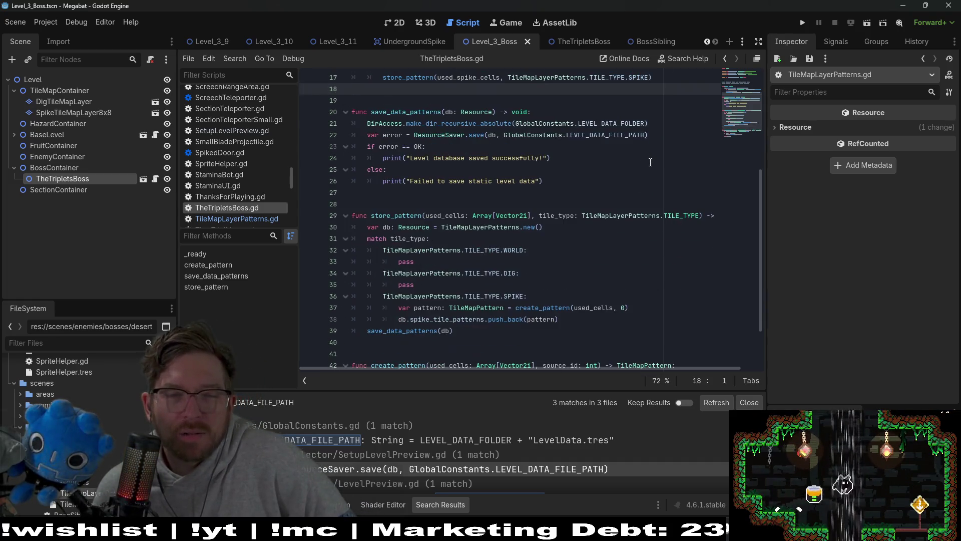
scroll(650, 161, "down", 2)
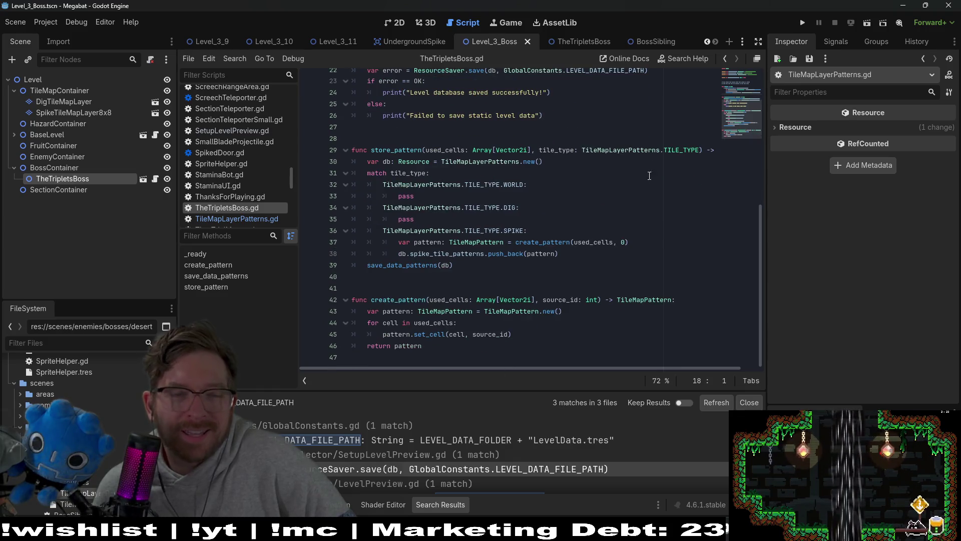
left_click(308, 265)
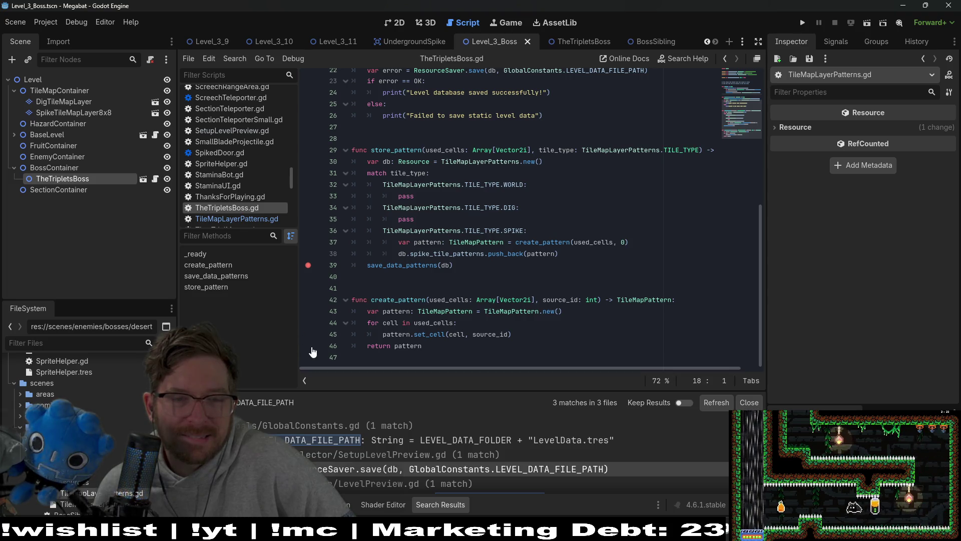
Switch to the 2D workspace and run the current boss level scene
scroll(361, 330, "up", 6)
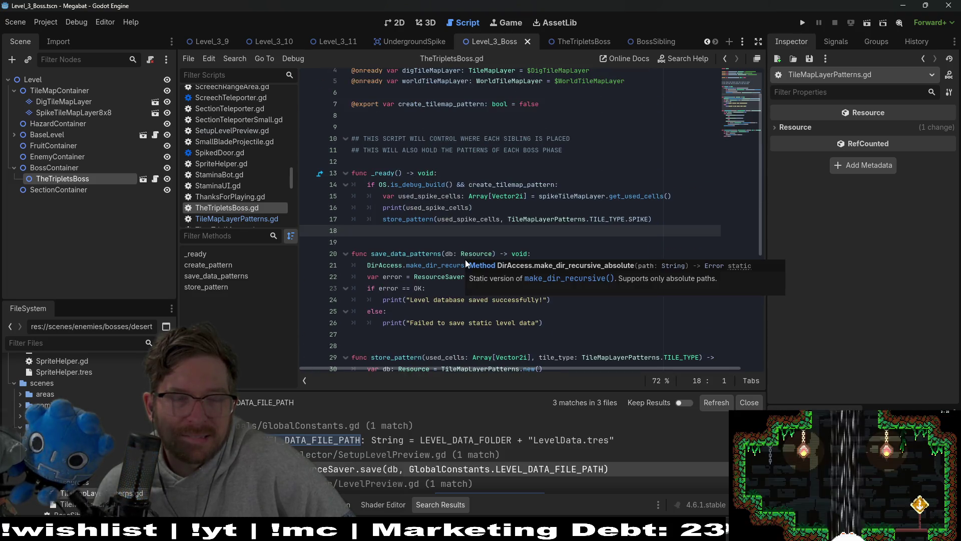
left_click(396, 22)
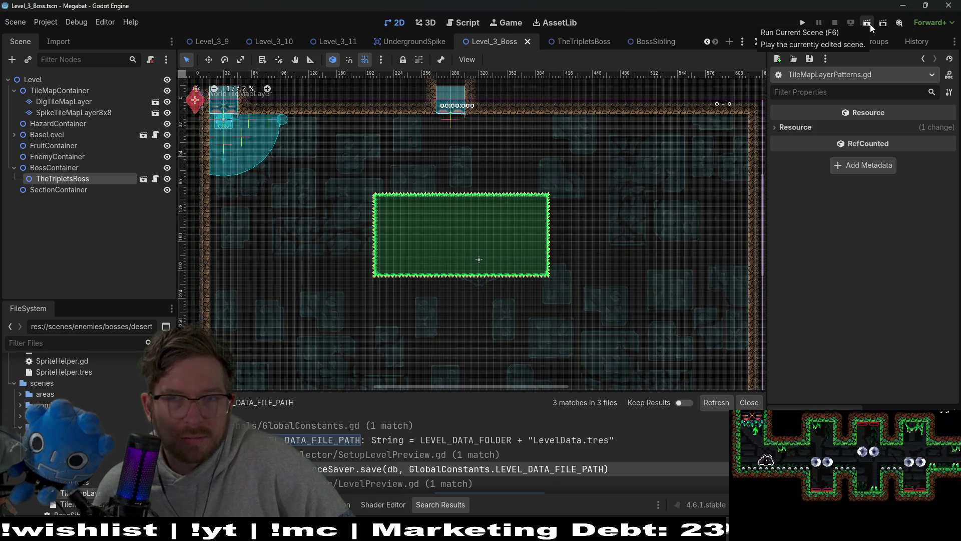
left_click(870, 25)
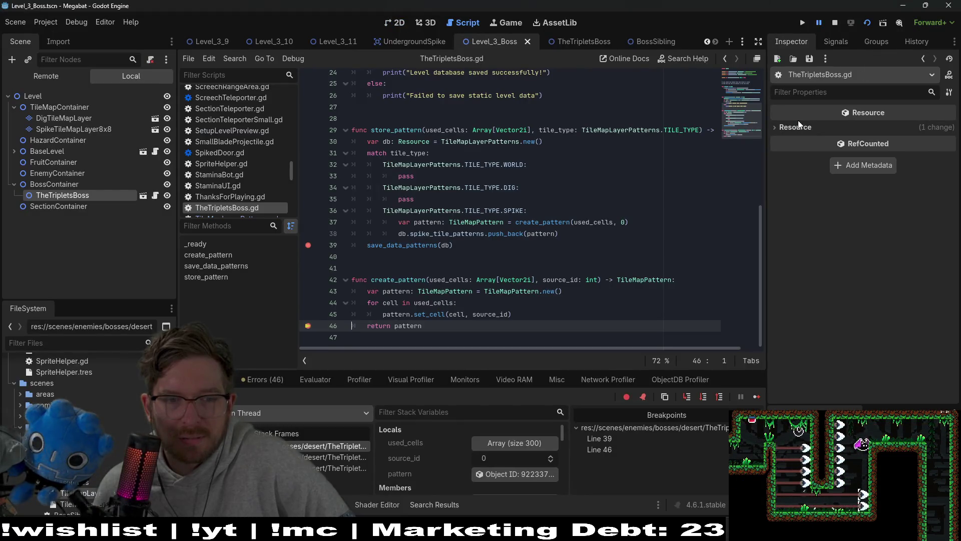
At the create_pattern breakpoint, inspect variables, then add a blank line below the TileMapPattern creation
mouse_move(412, 331)
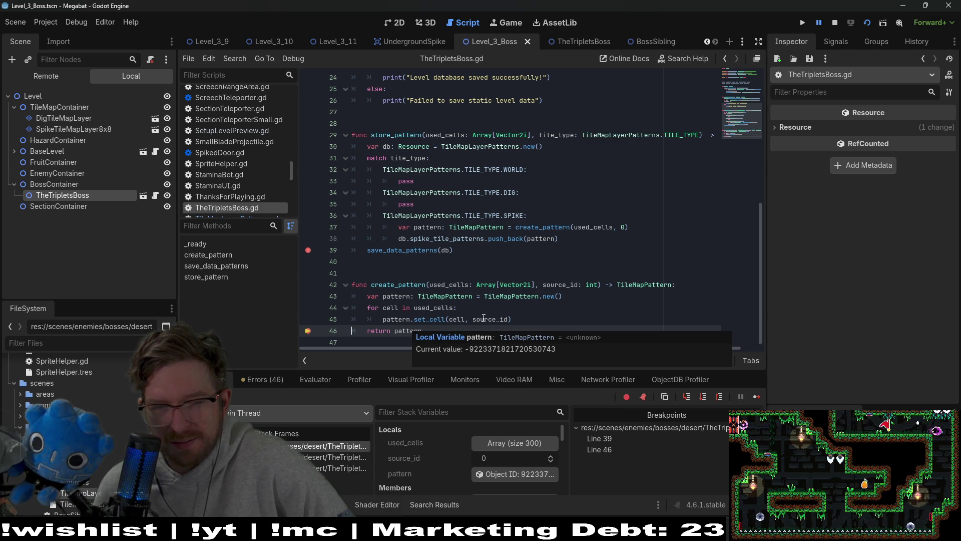
mouse_move(452, 321)
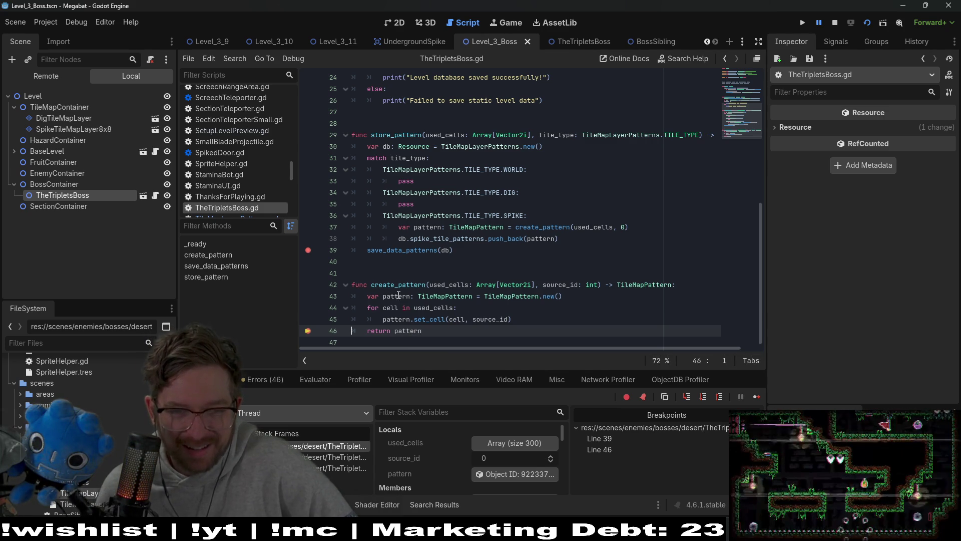
mouse_move(423, 310)
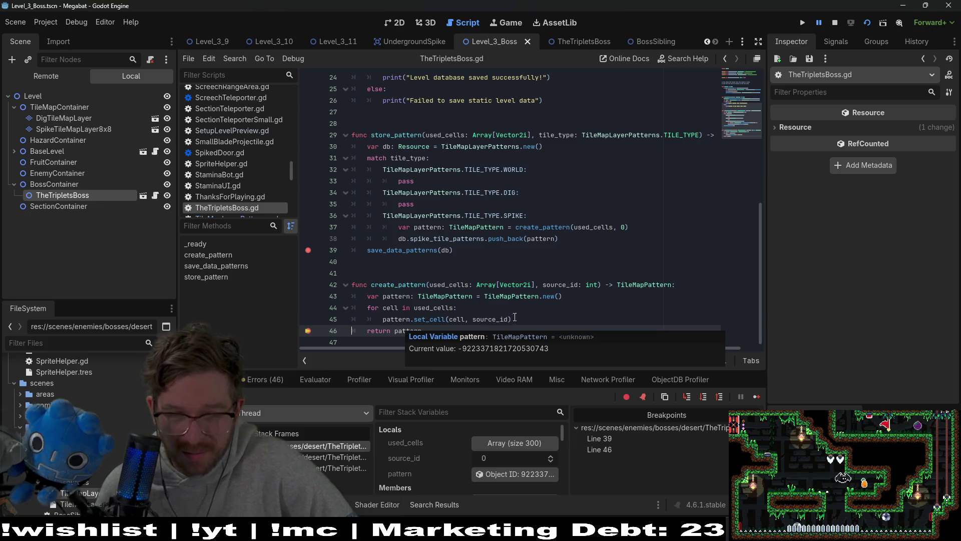
left_click(582, 284)
left_click(579, 296)
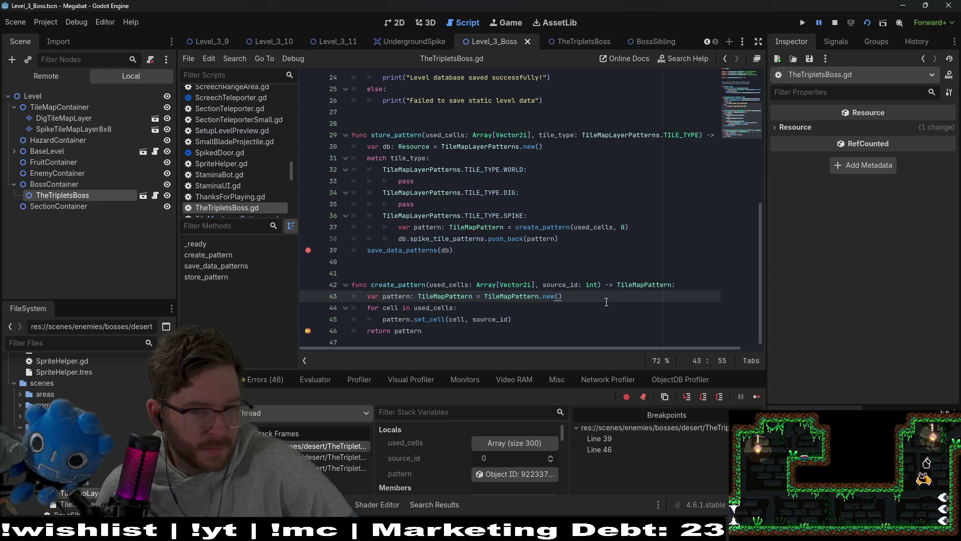
key("Return")
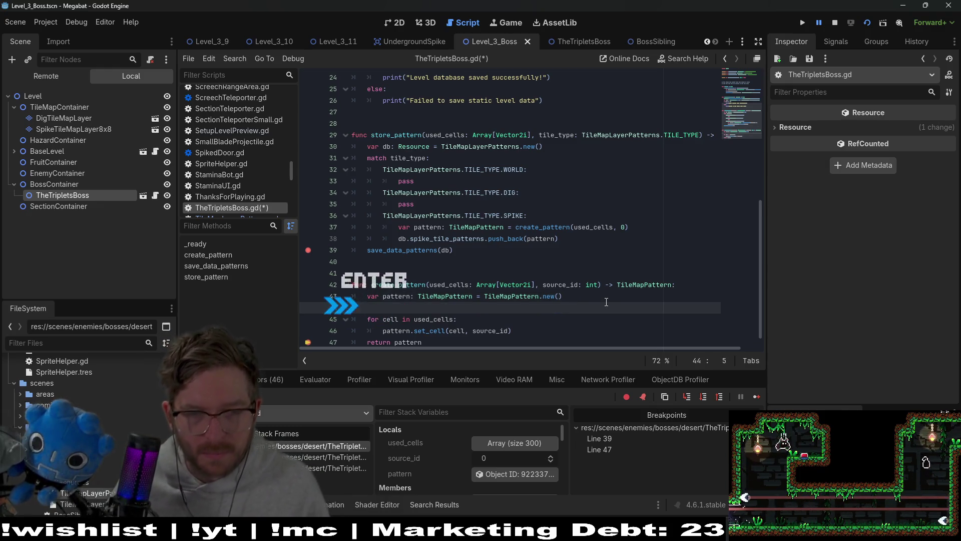
left_click(457, 297, "ctrl")
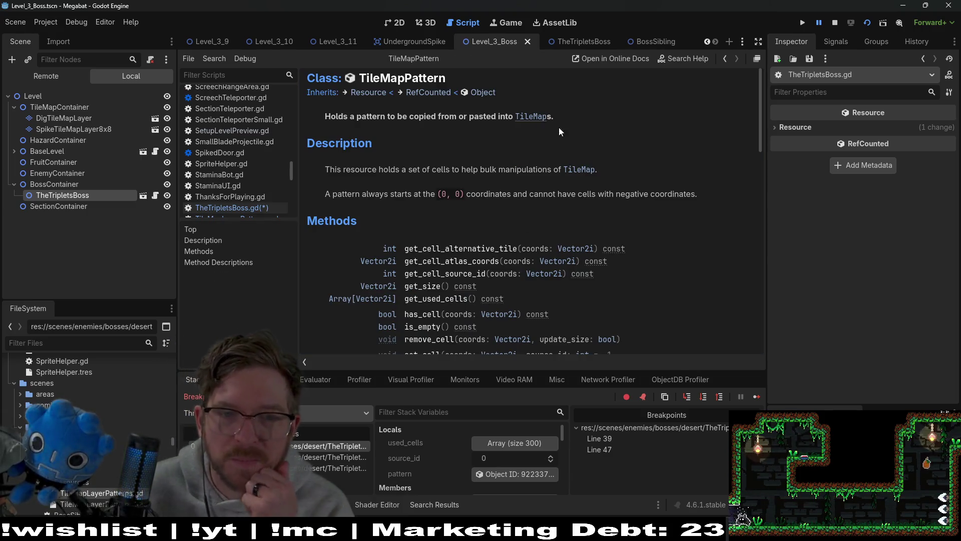
scroll(631, 165, "down", 1)
scroll(628, 165, "down", 1)
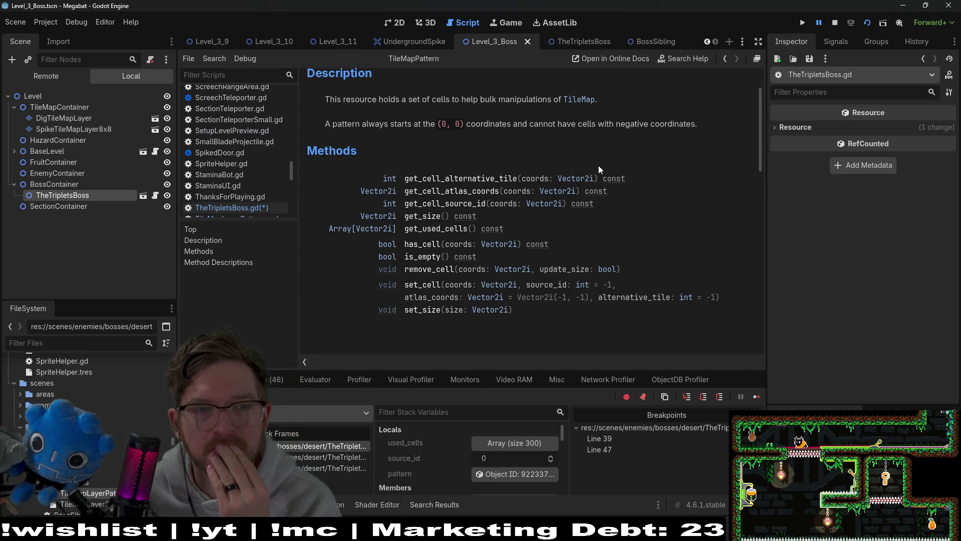
scroll(598, 170, "down", 6)
scroll(596, 167, "up", 4)
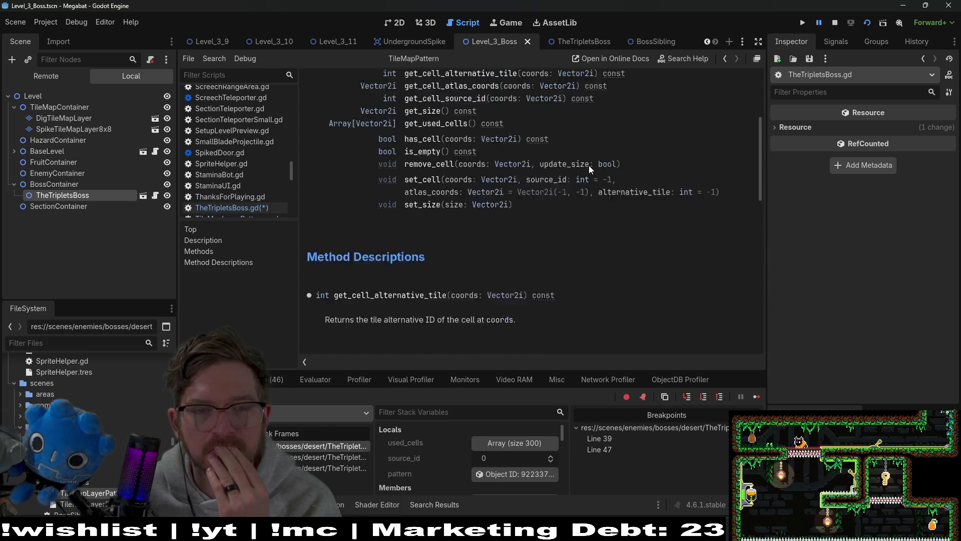
left_click(420, 243)
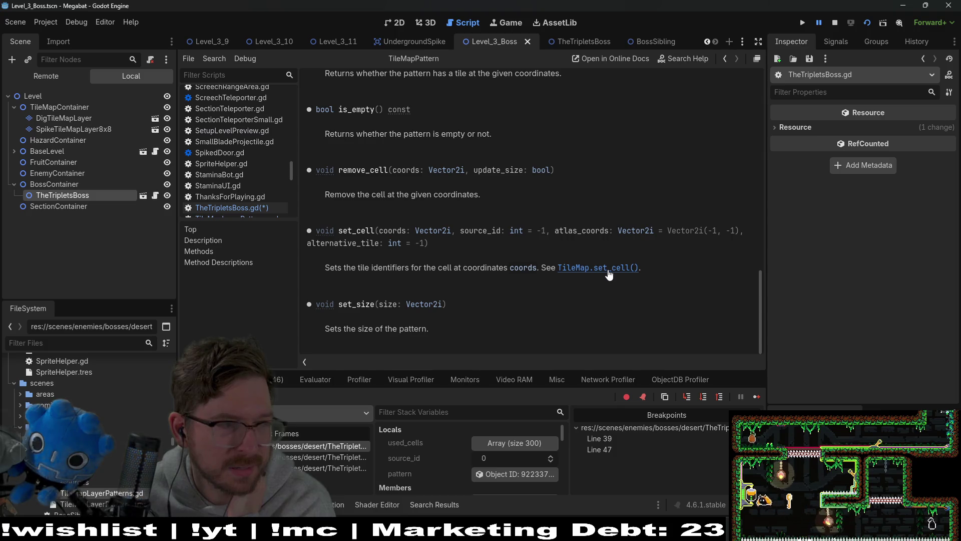
scroll(578, 317, "up", 5)
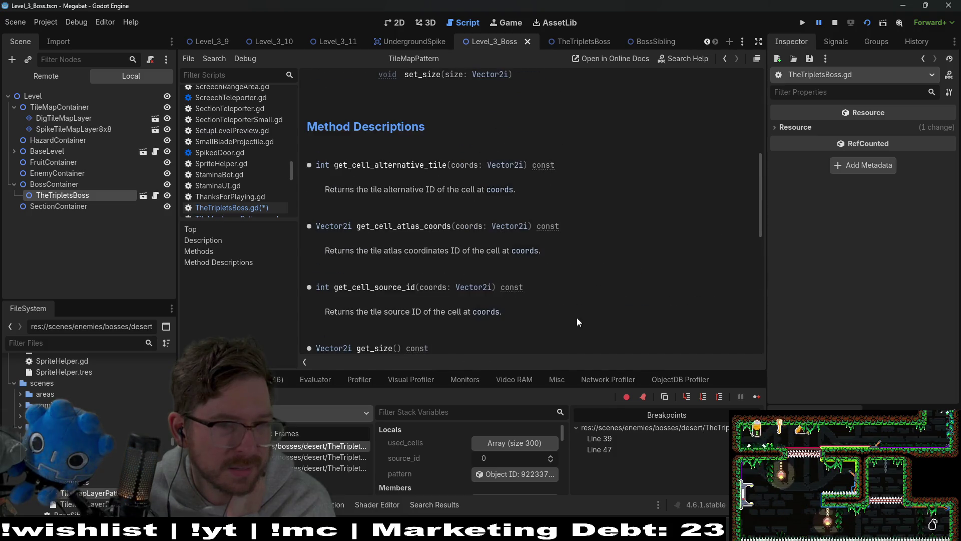
left_click(260, 208)
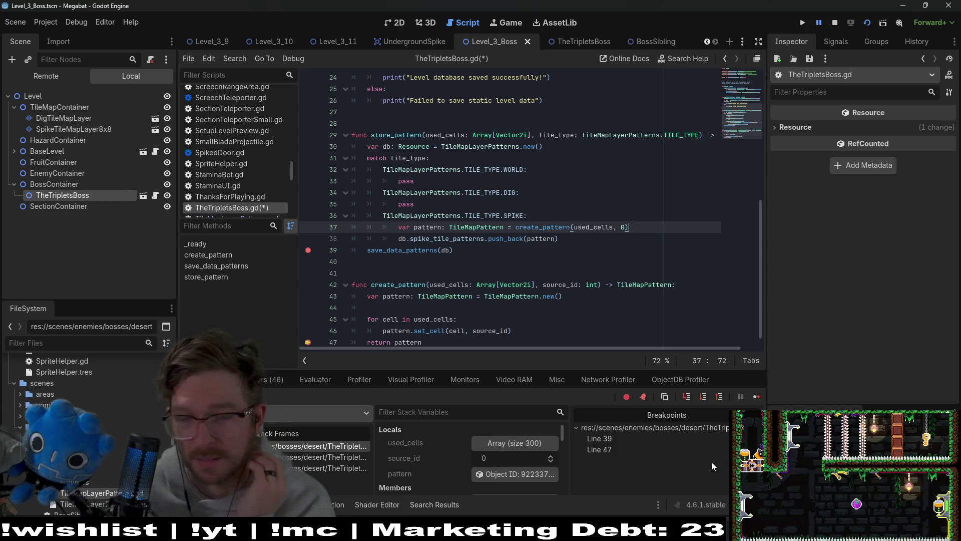
Resume to the next breakpoint and jump to the spike_tile_patterns declaration
left_click(756, 395)
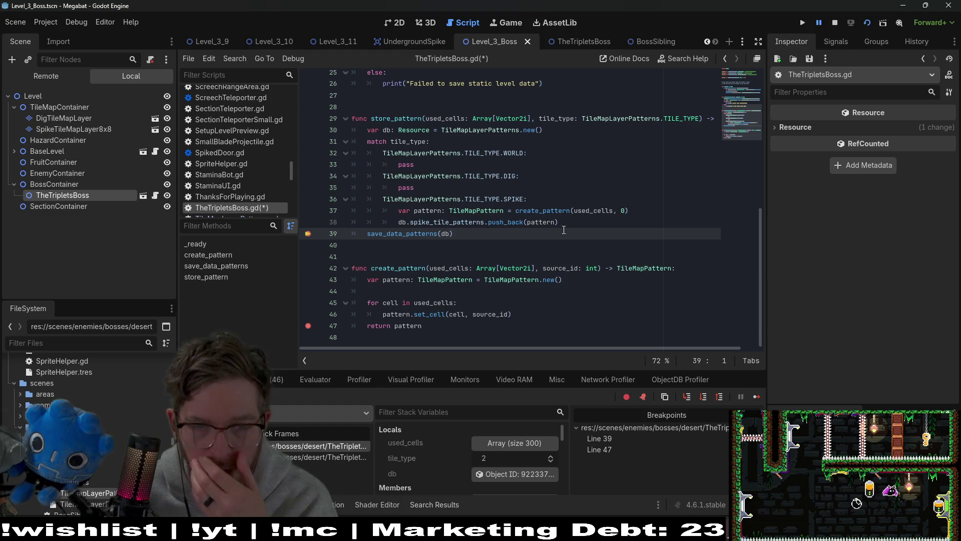
mouse_move(539, 223)
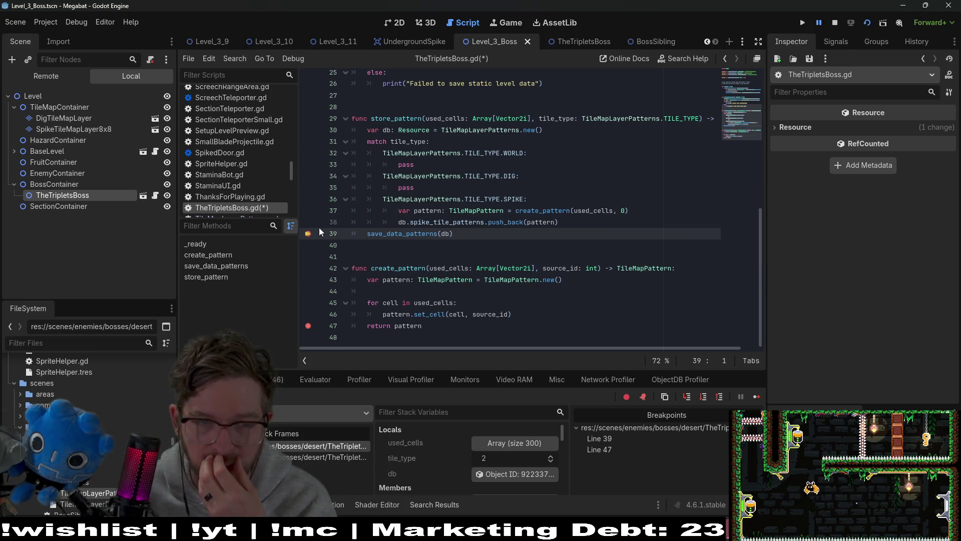
mouse_move(430, 226)
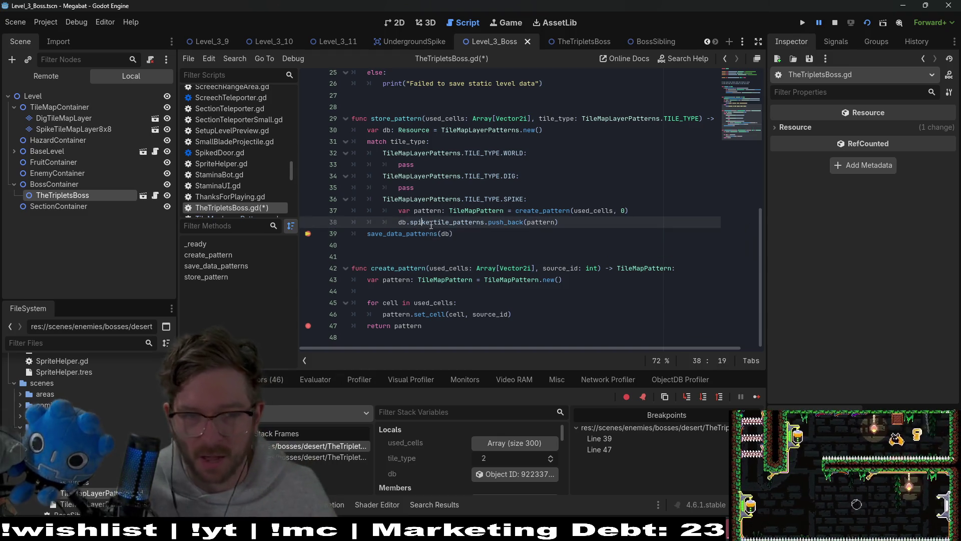
left_click(443, 222, "ctrl")
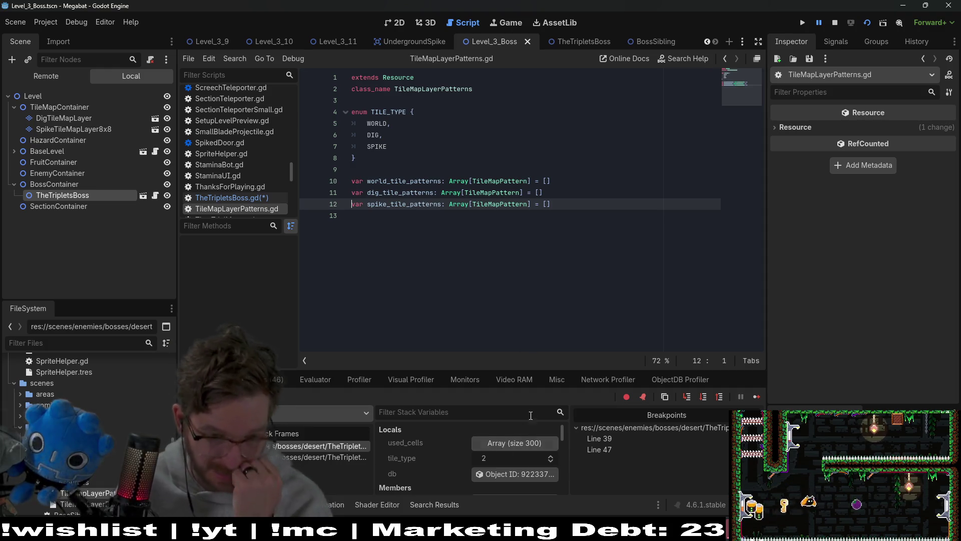
Confirm the db resource's Spike Tile Patterns holds element 0, then return to the 2D view
left_click_drag(536, 371, 536, 271)
left_click(523, 375)
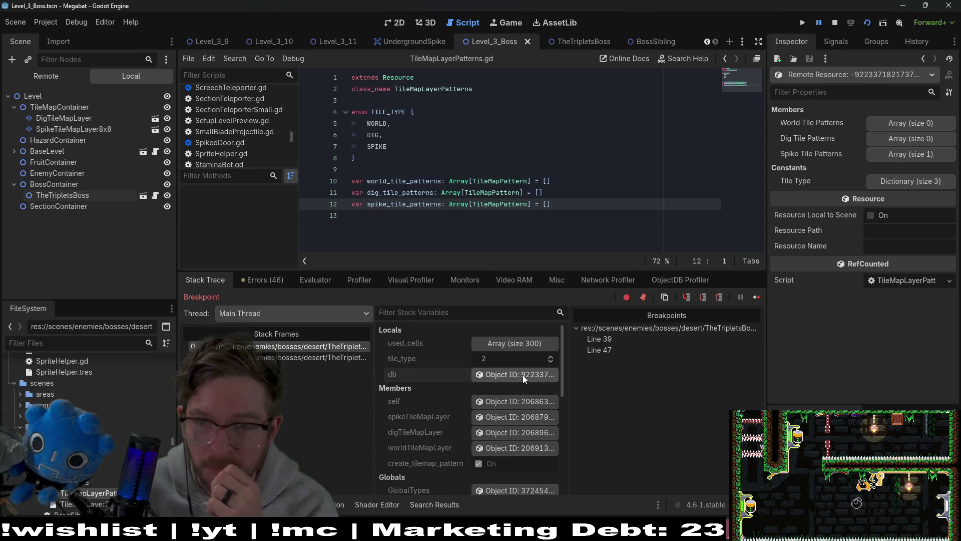
left_click(912, 155)
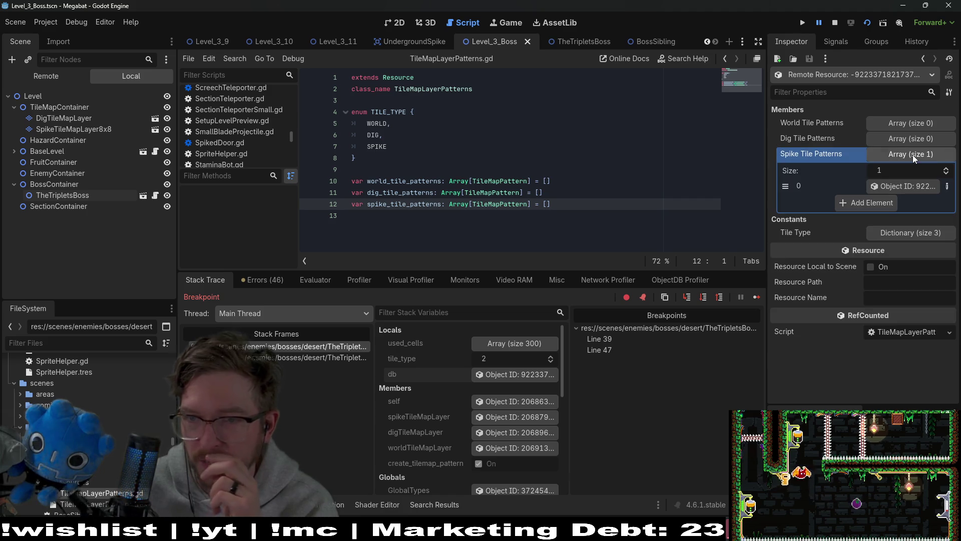
left_click(907, 186)
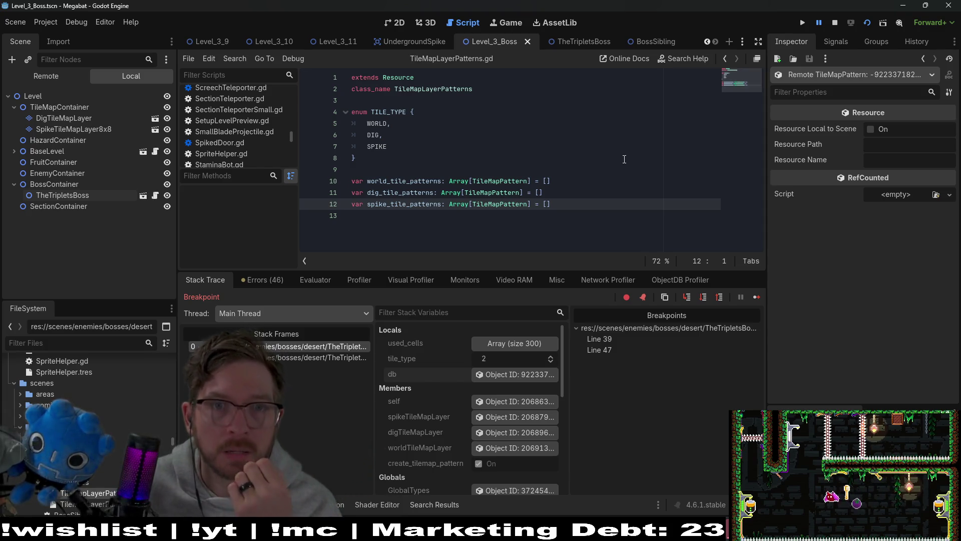
left_click(392, 23)
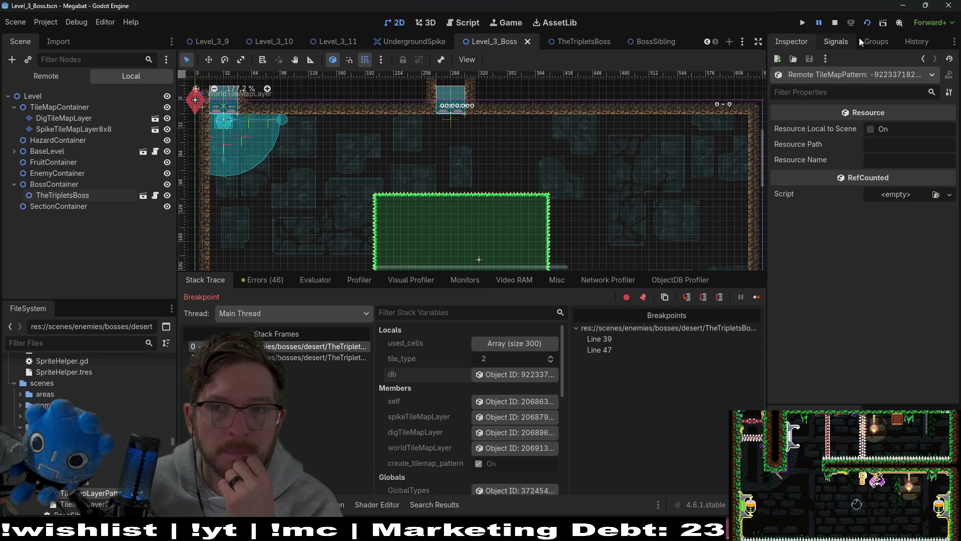
left_click(756, 297)
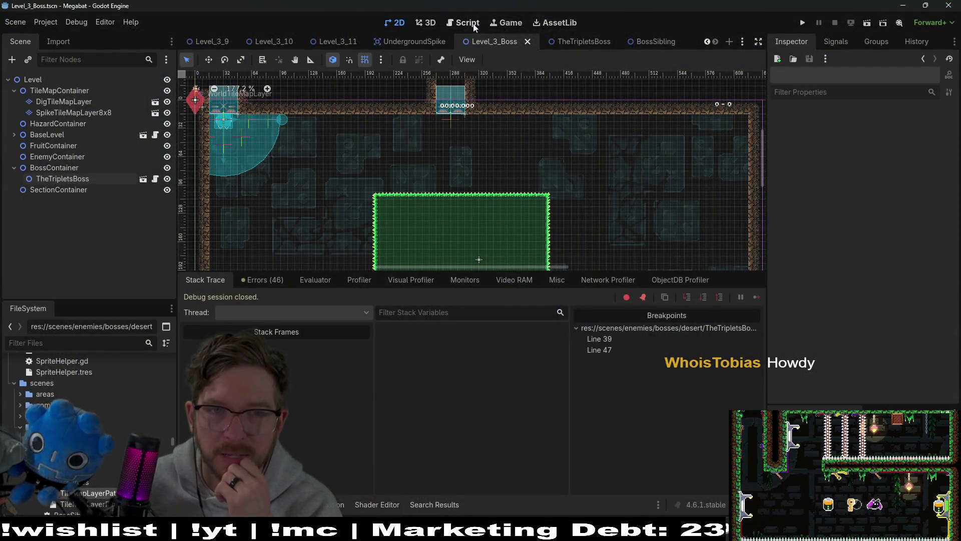
Review the push_back line in the TheTripletsBoss script
left_click(467, 23)
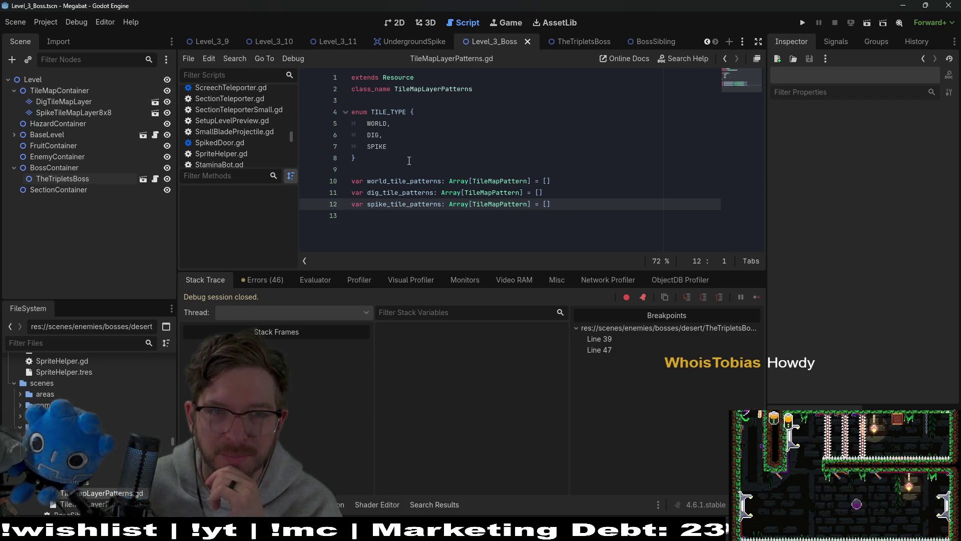
left_click(153, 179)
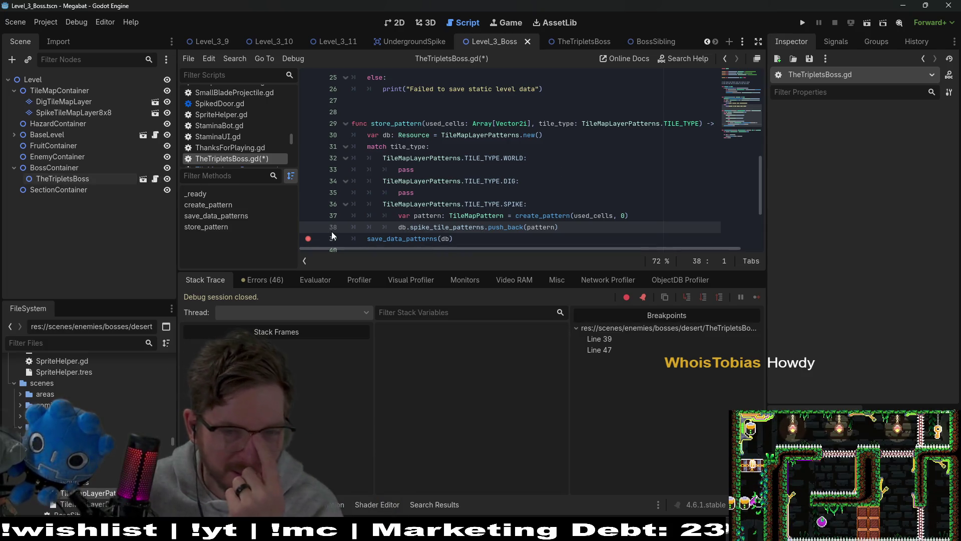
left_click(564, 232)
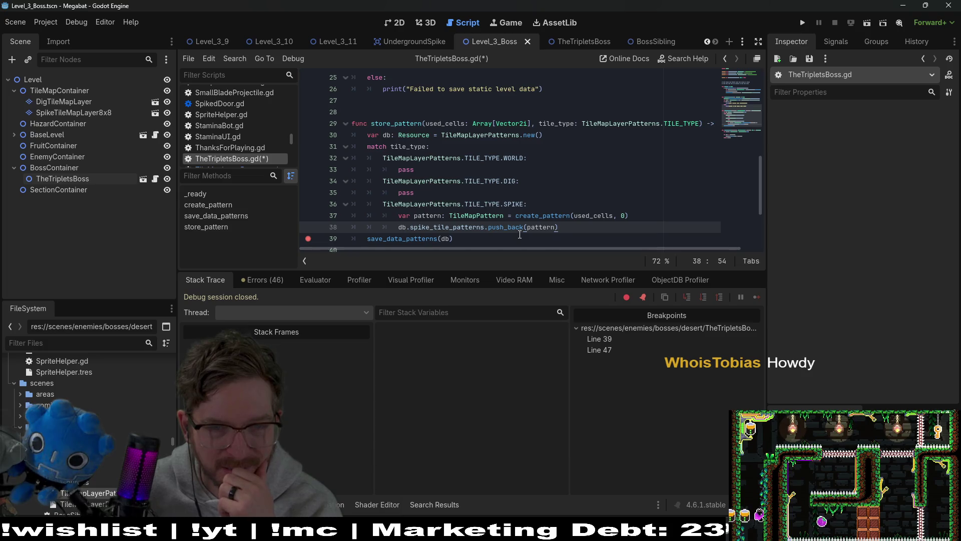
scroll(519, 234, "down", 1)
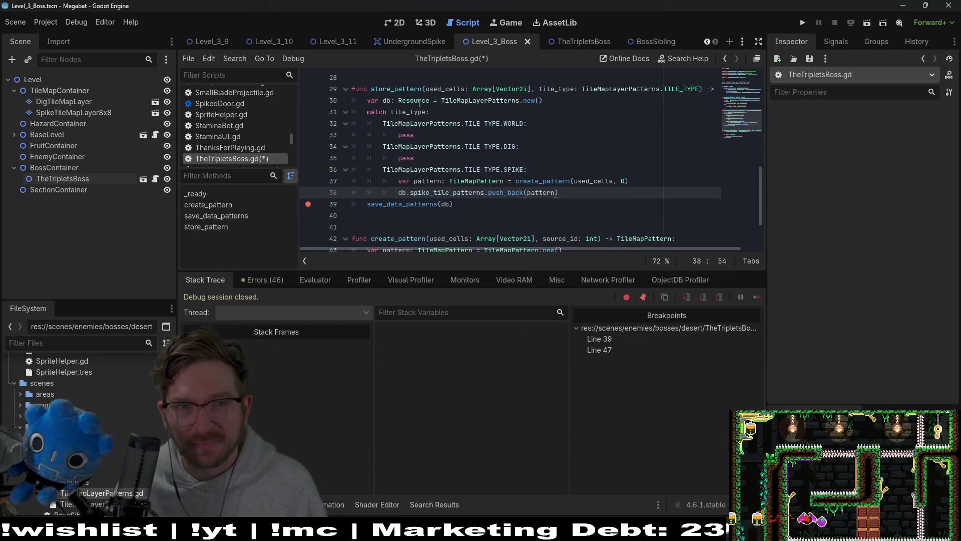
Open the TheTripletsBoss scene from Level_3_Boss, uncheck Create Tilemap Pattern, and save
left_click(422, 40)
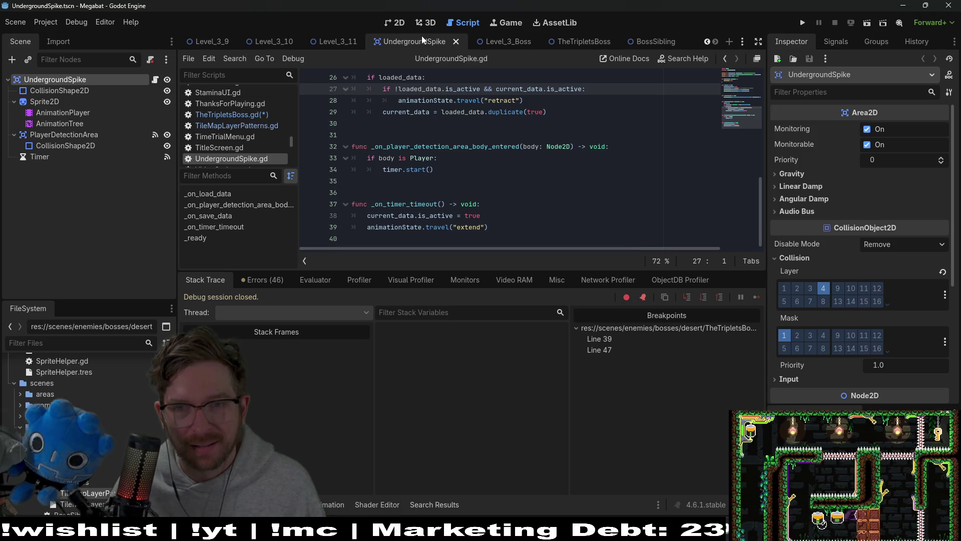
scroll(480, 180, "up", 8)
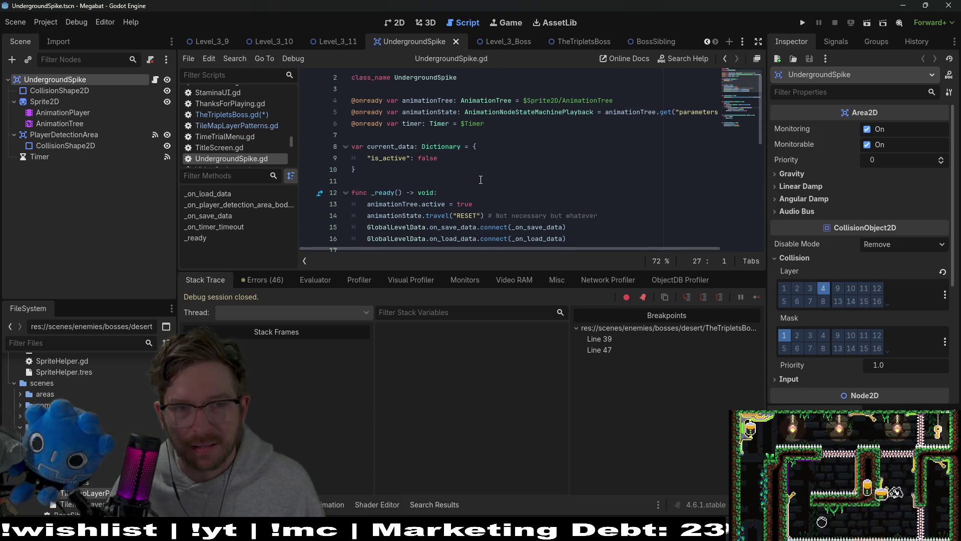
scroll(481, 179, "down", 3)
left_click(521, 42)
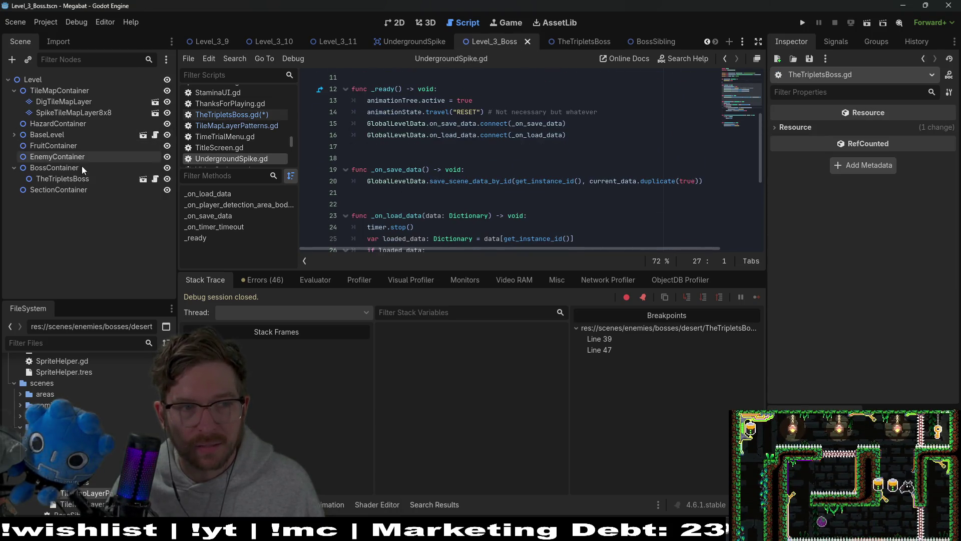
left_click(83, 179)
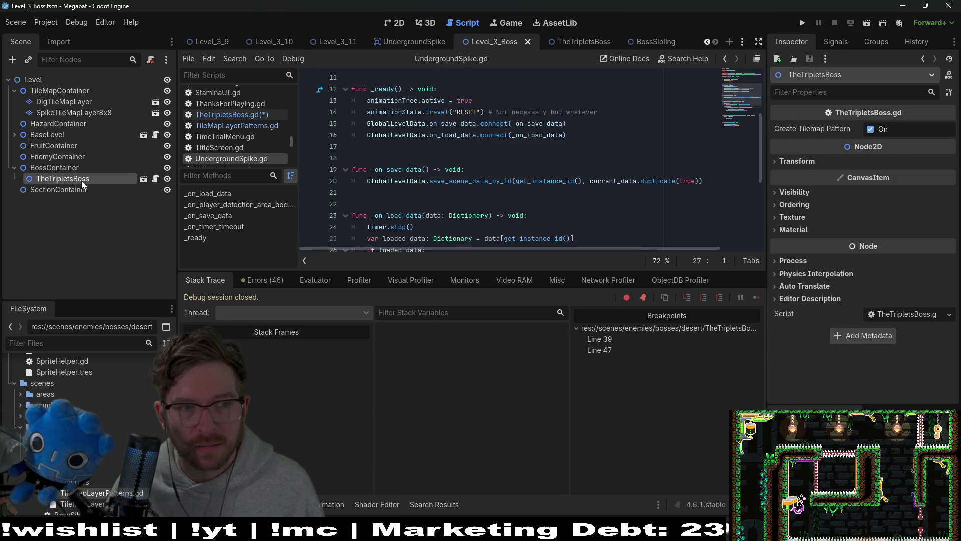
left_click(144, 179)
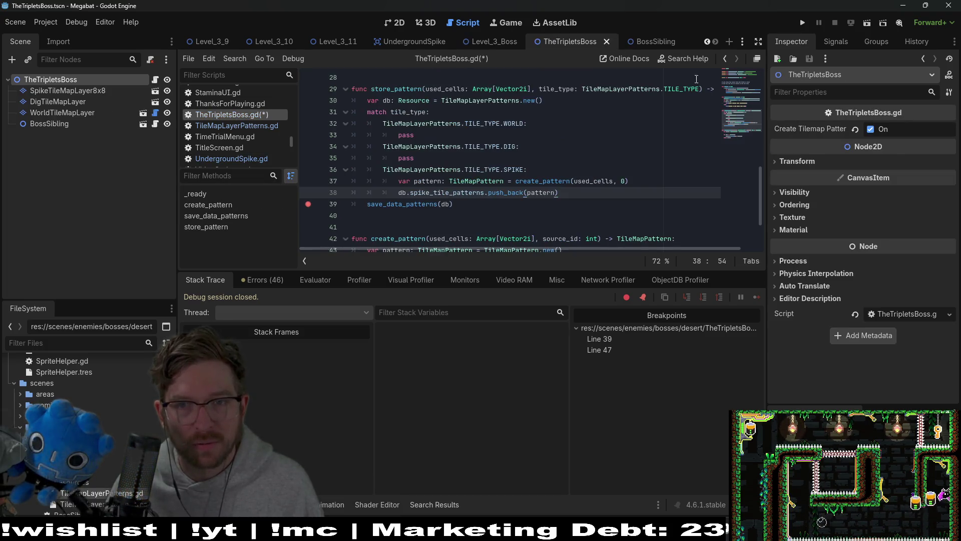
left_click(866, 131)
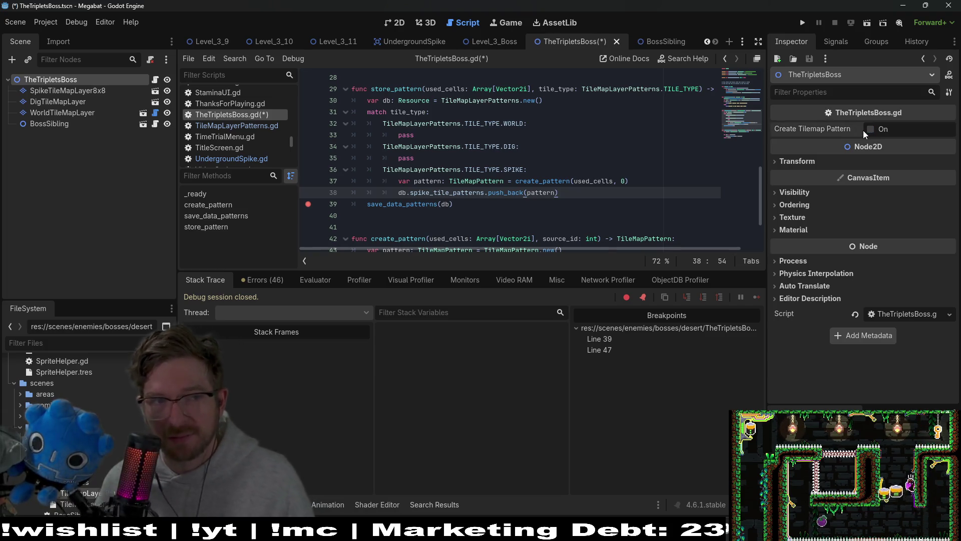
key("ctrl+s")
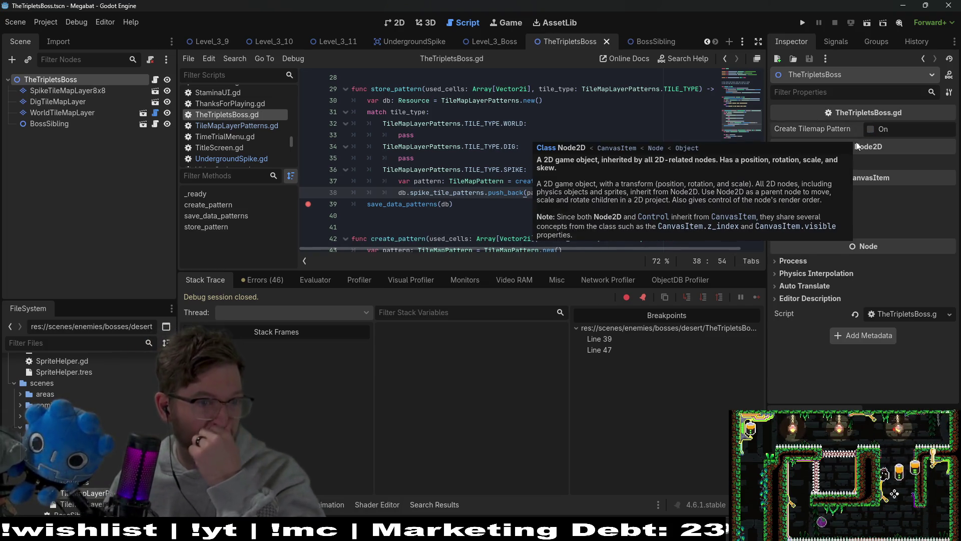
Delete SpikeTileMapLayer8x8, DigTileMapLayer and WorldTileMapLayer from TheTripletsBoss, then save the scene
left_click(398, 24)
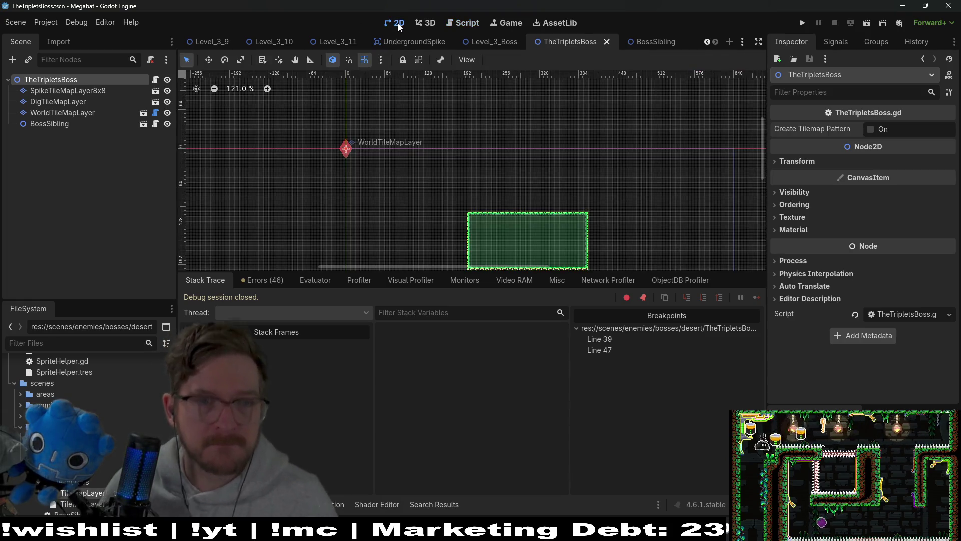
mouse_move(392, 44)
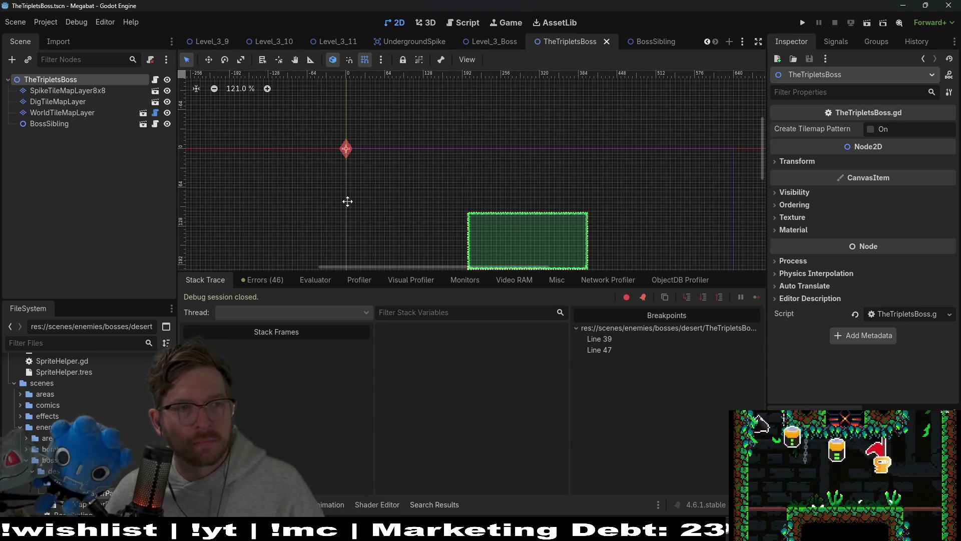
key("w")
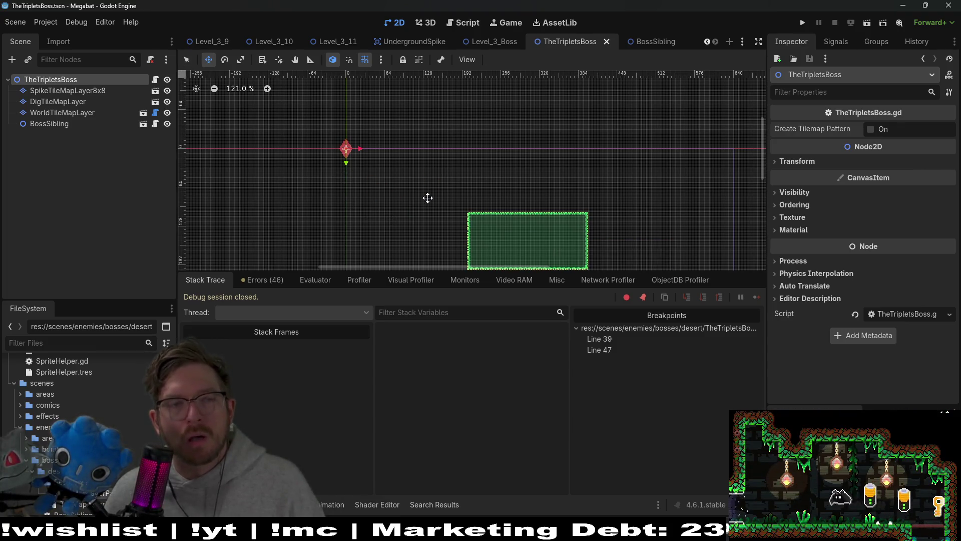
left_click(94, 115)
left_click(95, 95, "shift")
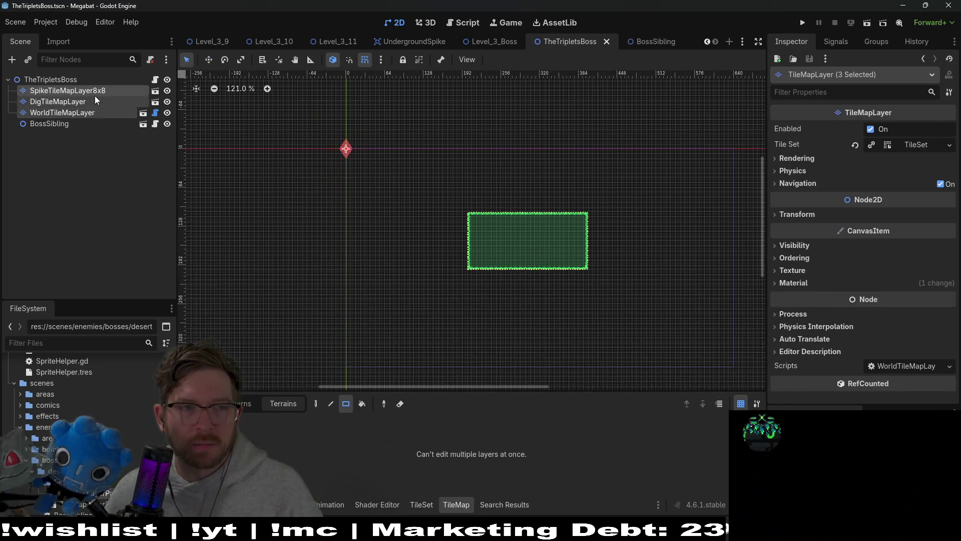
key("Delete")
key("Return")
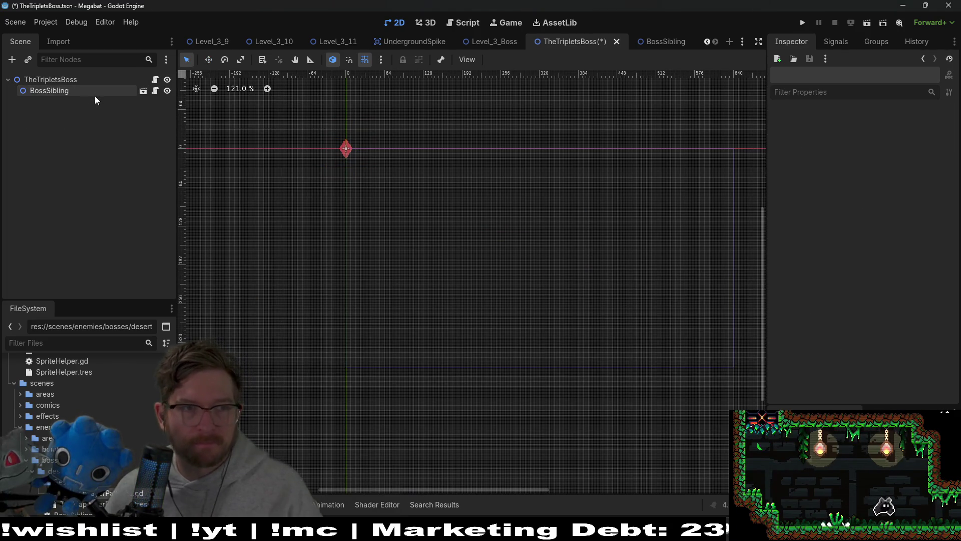
left_click(78, 82)
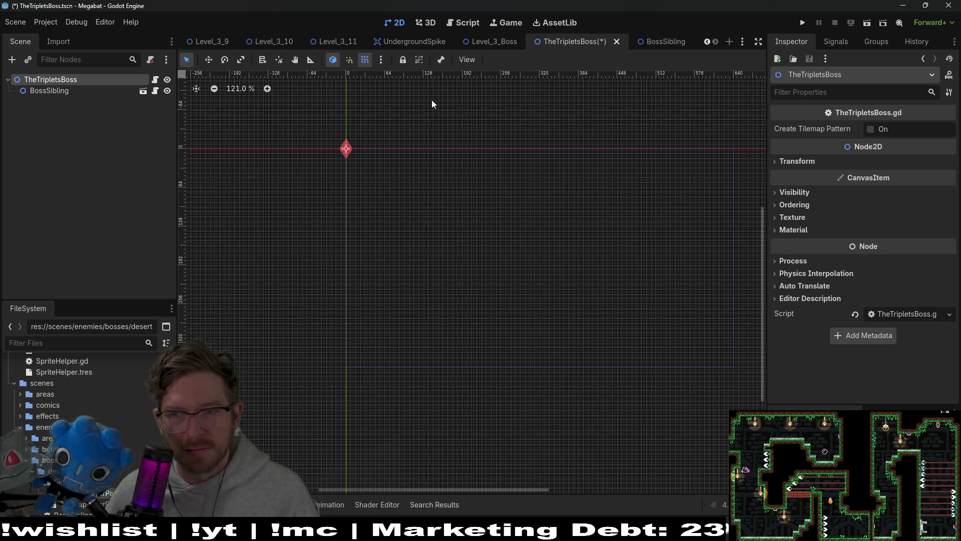
key("ctrl+s")
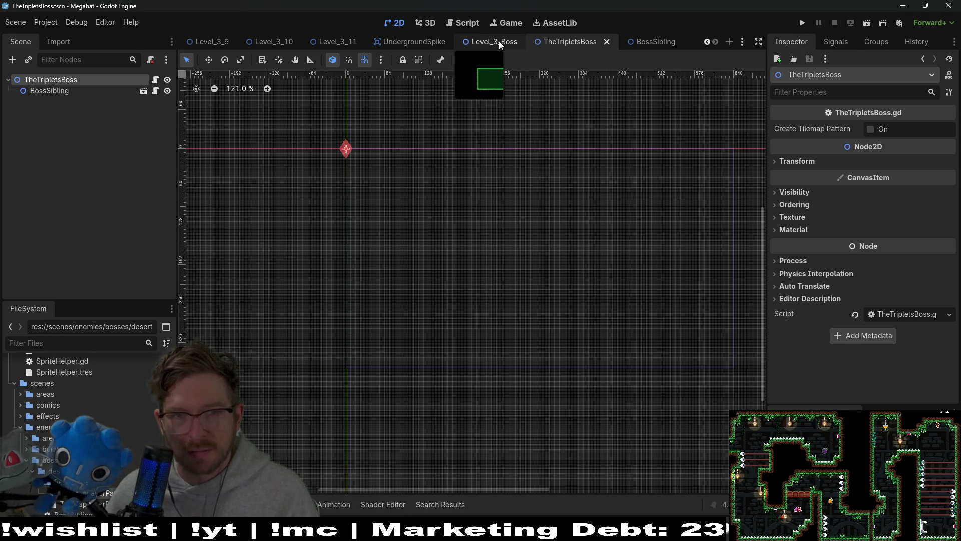
Drag BossSibling to the upper right of TheTripletsBoss, save, and return to Level_3_Boss
left_click(491, 42)
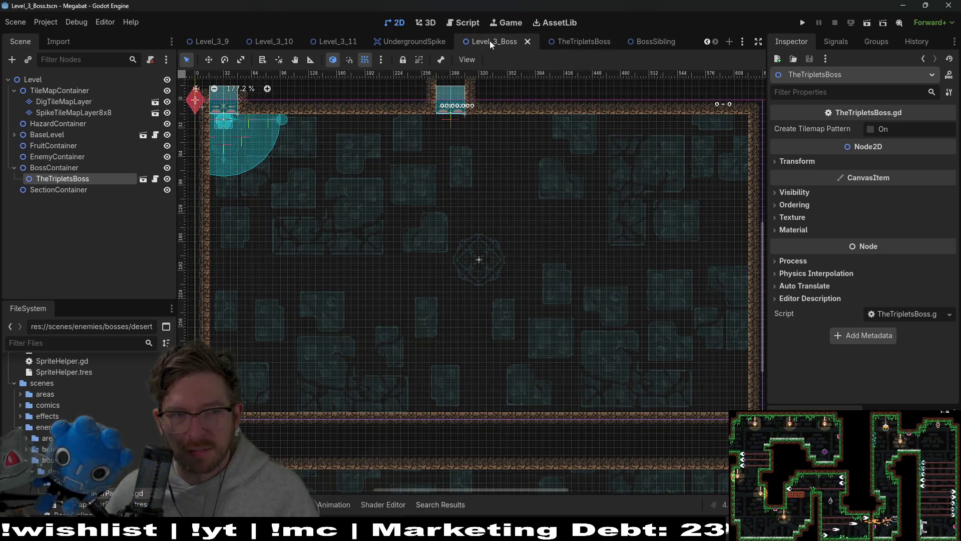
left_click(93, 113)
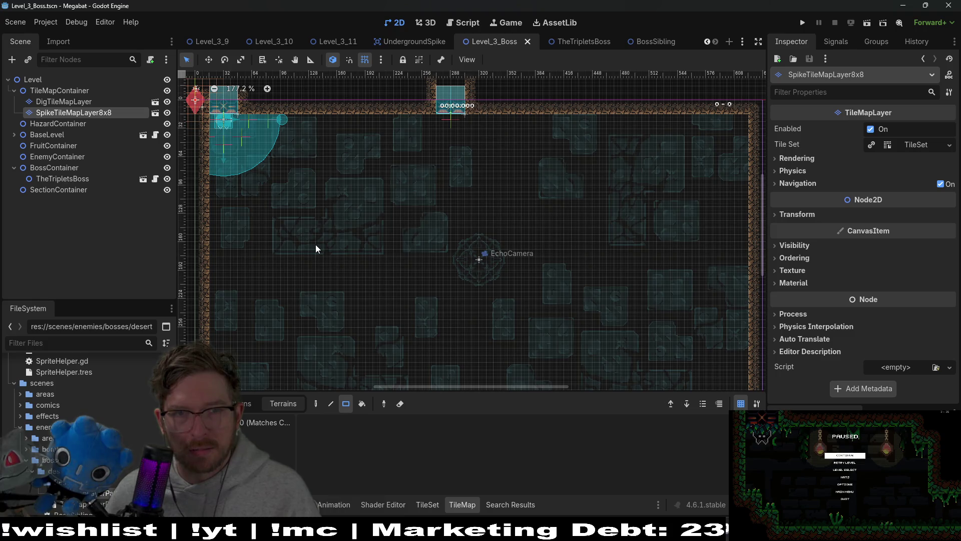
left_click(567, 41)
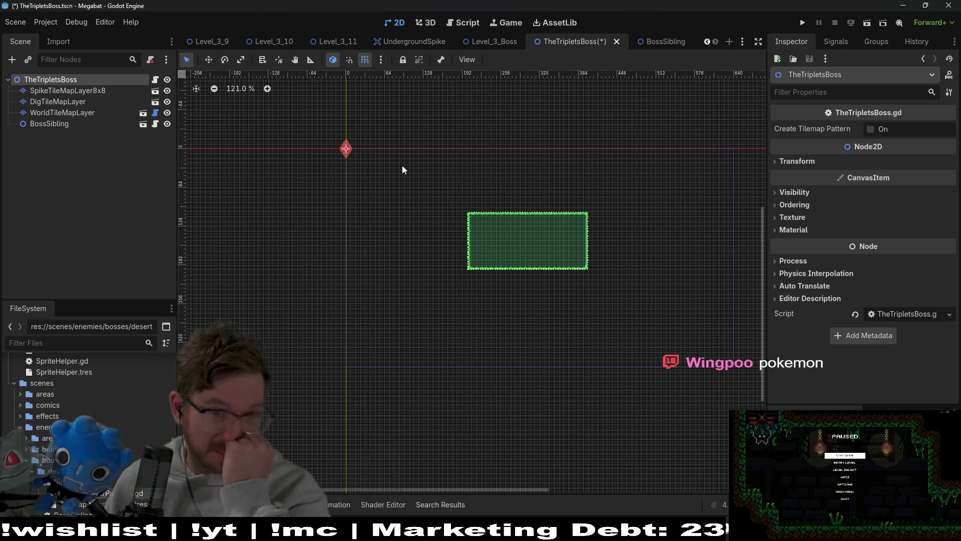
left_click(87, 127)
key("w")
left_click_drag(336, 122, 676, 180)
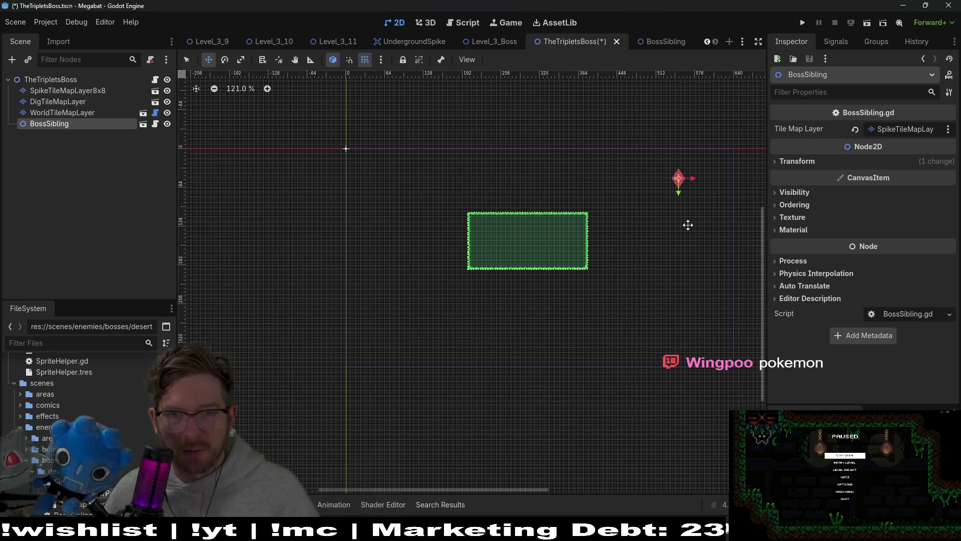
key("ctrl+s")
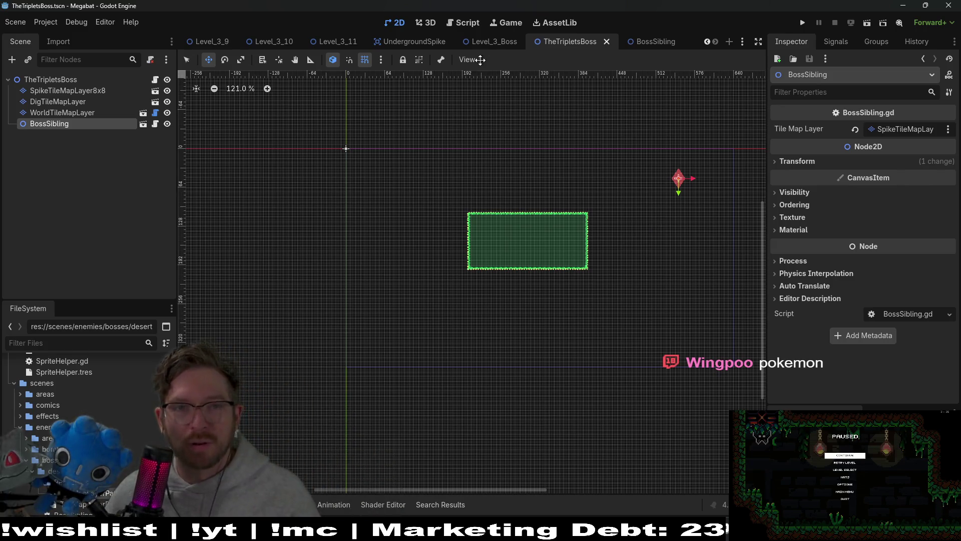
left_click(488, 43)
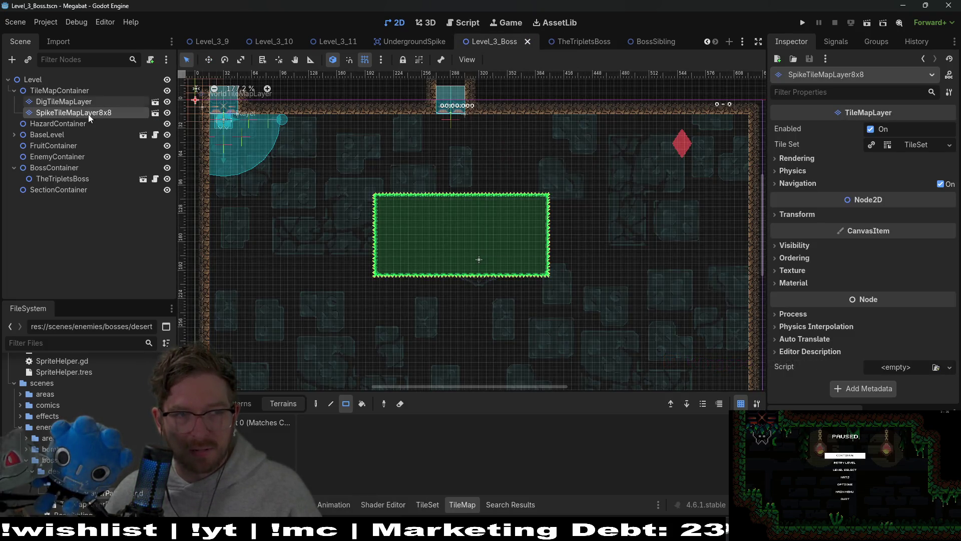
Inspect TileMapContainer's DigTileMapLayer and SpikeTileMapLayer8x8 children, then collapse it
left_click(63, 91)
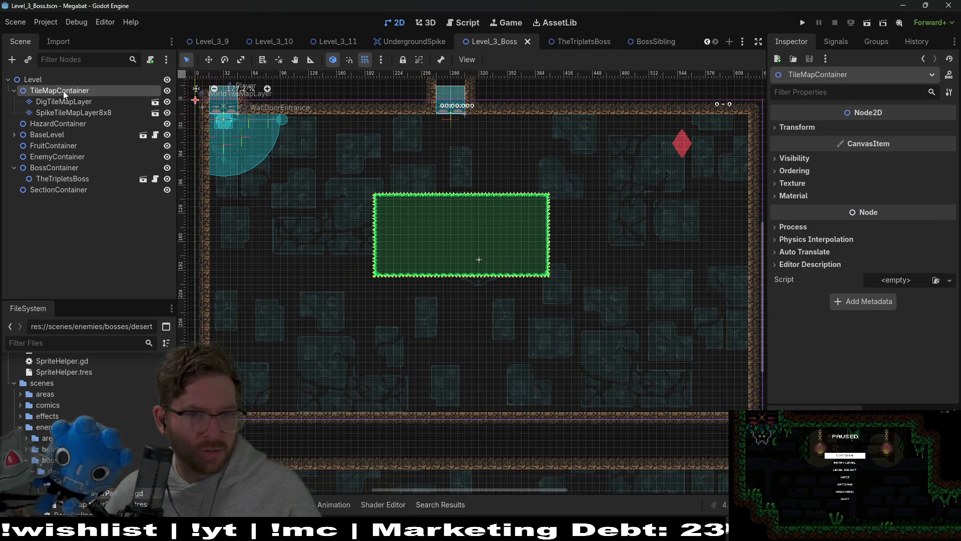
left_click(64, 101)
left_click(64, 111)
left_click(68, 92)
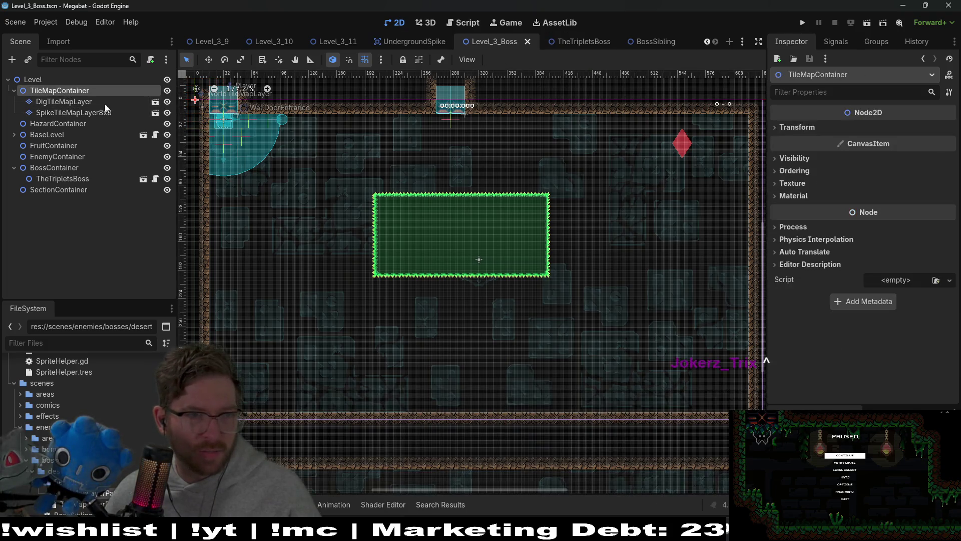
left_click(66, 109)
left_click(73, 101)
left_click(73, 112)
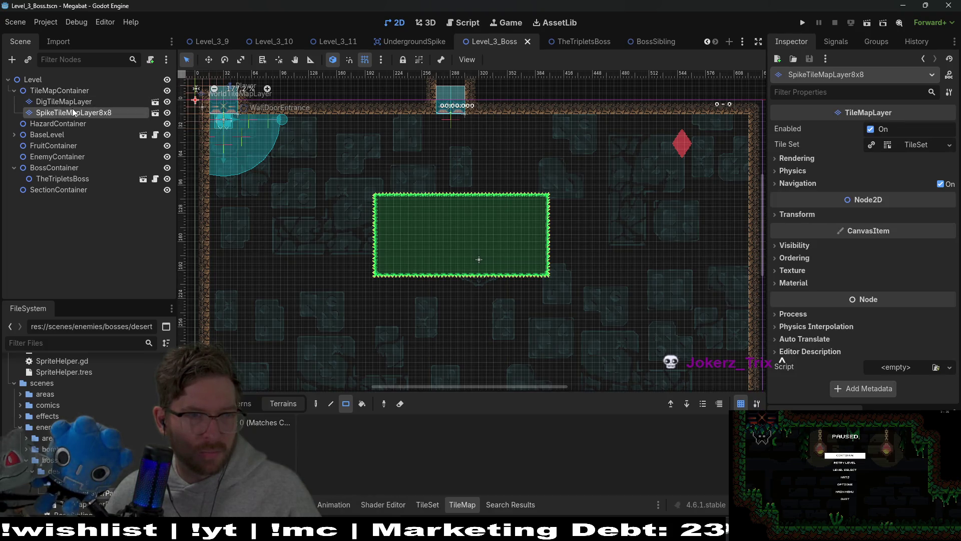
left_click(14, 91)
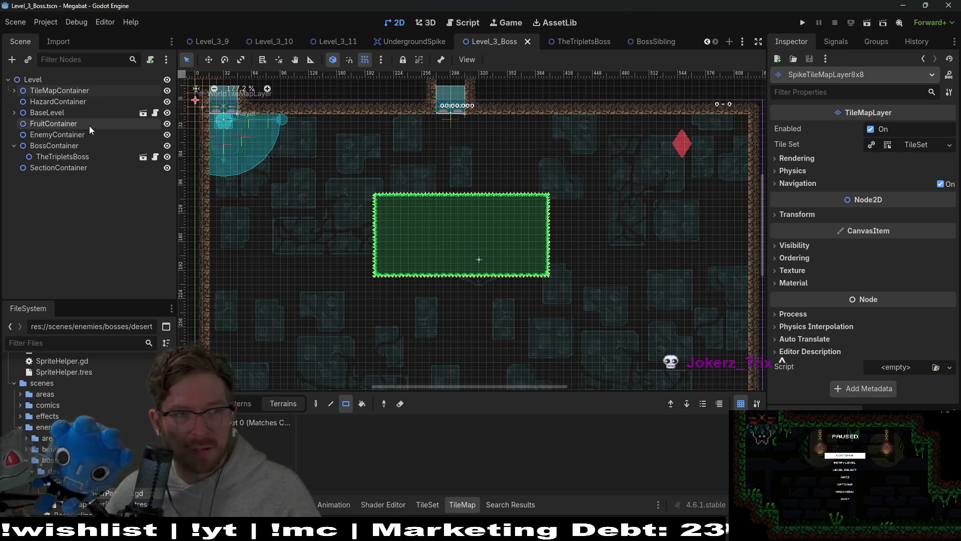
Delete TileMapContainer with its child layers and save Level_3_Boss
left_click(56, 99)
left_click(66, 91)
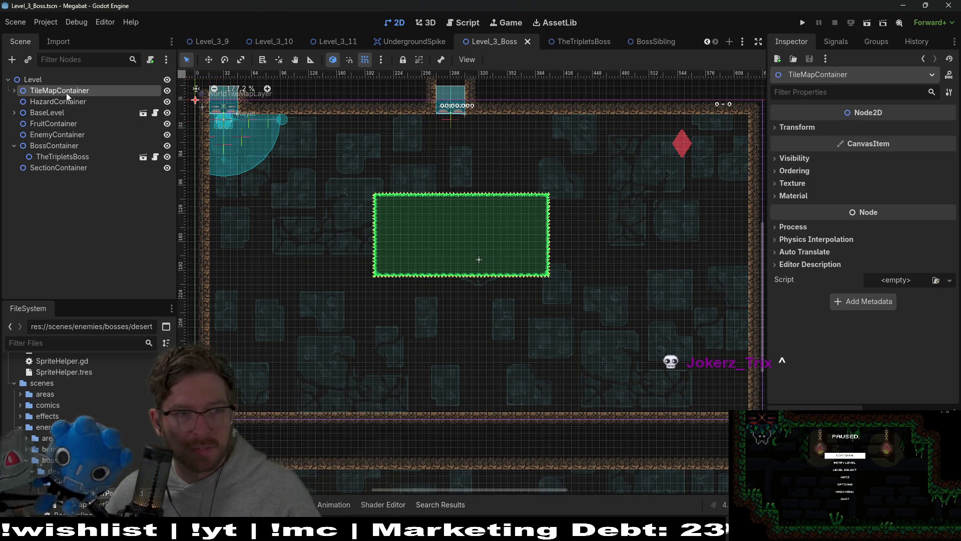
key("Delete")
key("Return")
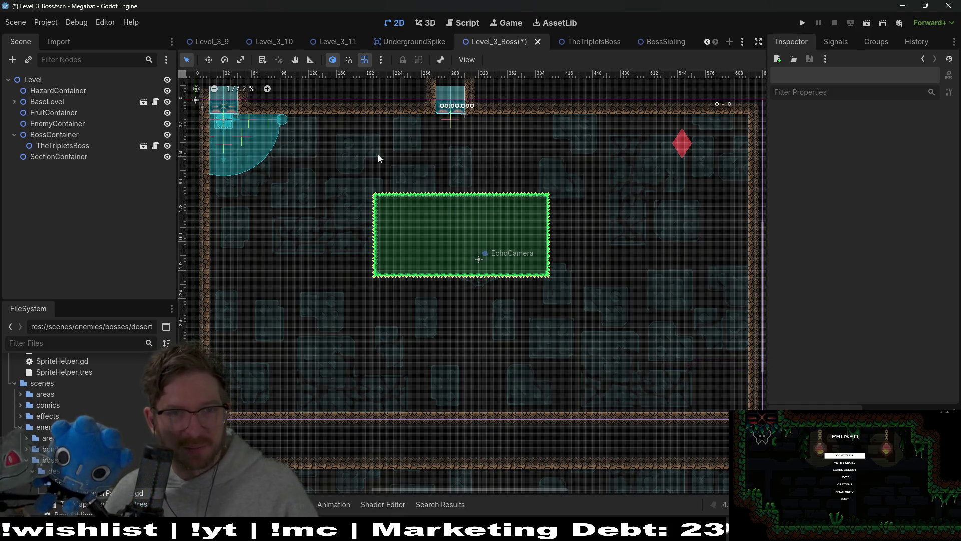
key("ctrl+s")
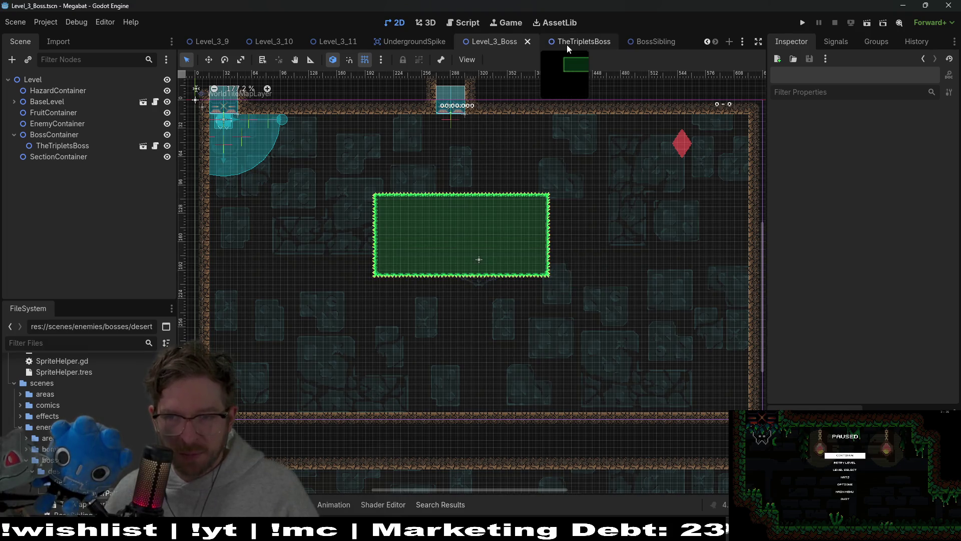
left_click(585, 38)
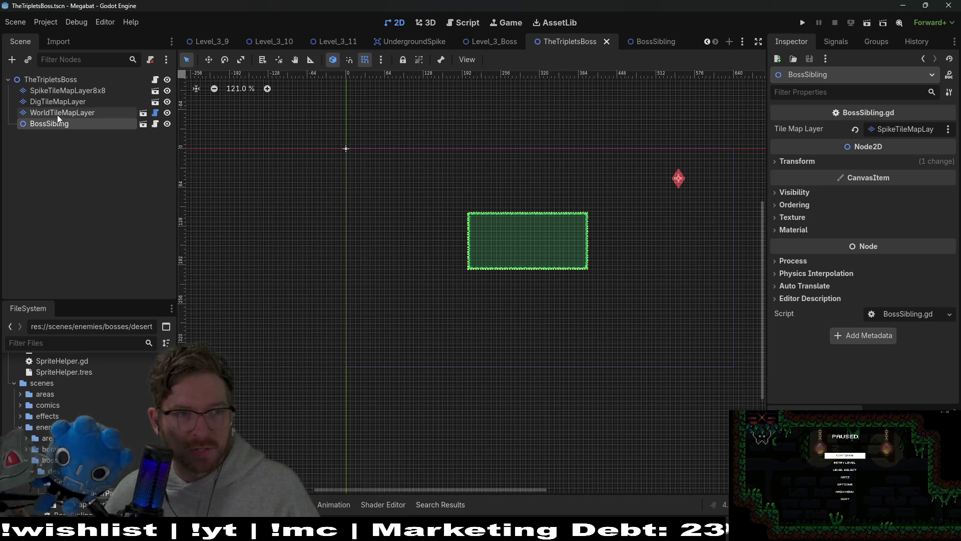
Erase the green spike tiles from SpikeTileMapLayer8x8, save, and go back to Level_3_Boss
left_click(94, 94)
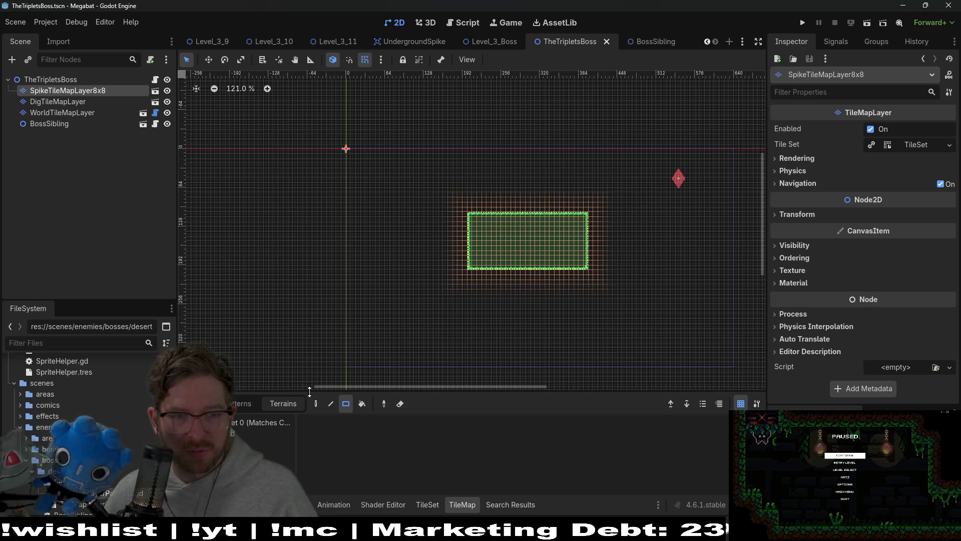
left_click(232, 433)
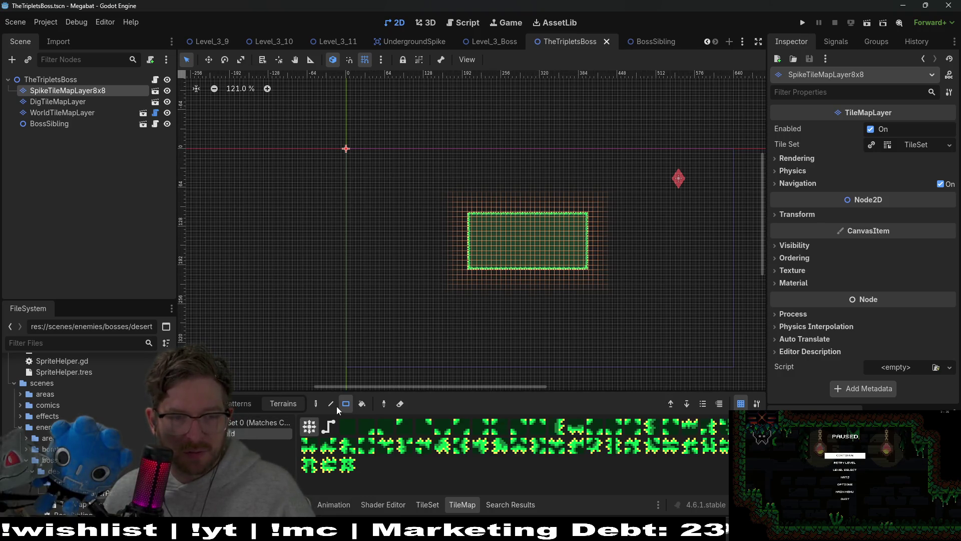
left_click_drag(463, 208, 620, 298)
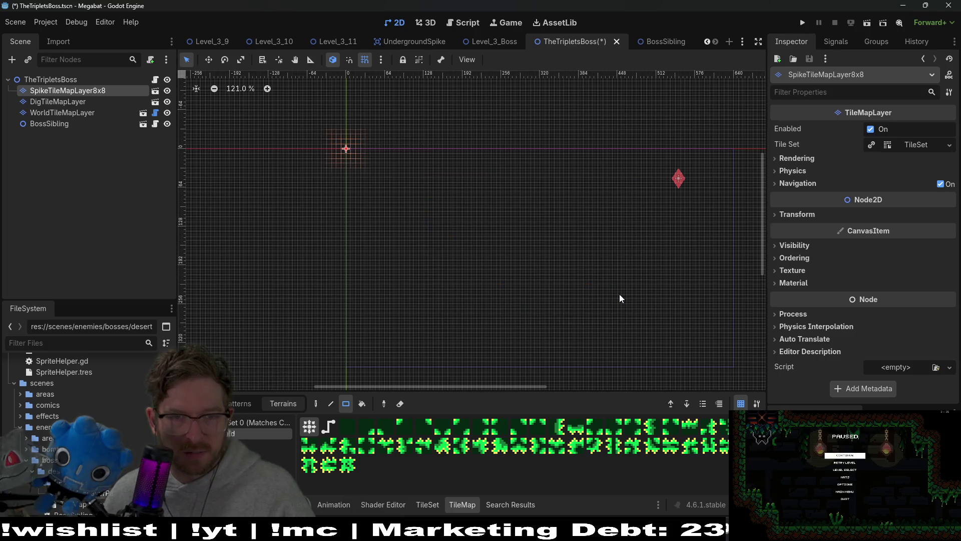
key("ctrl+s")
left_click(494, 42)
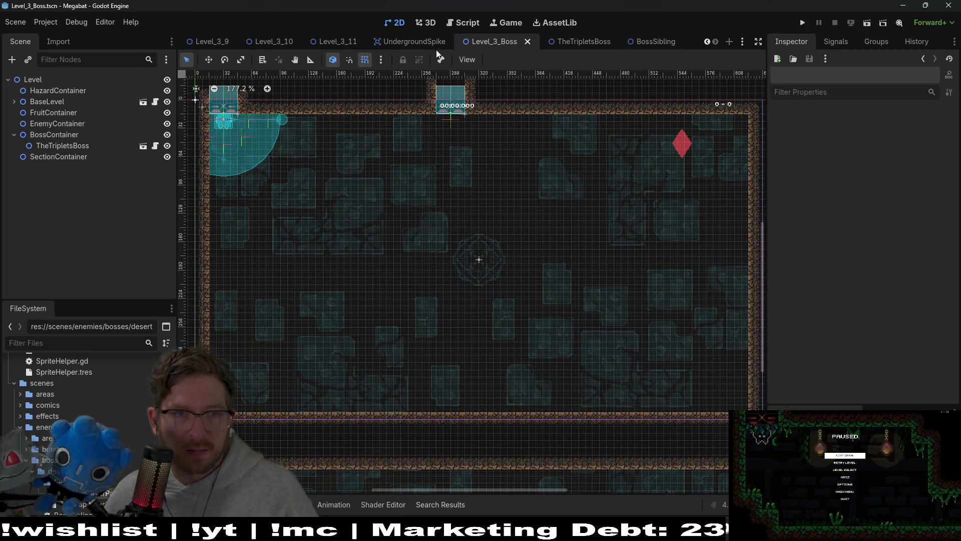
left_click(467, 25)
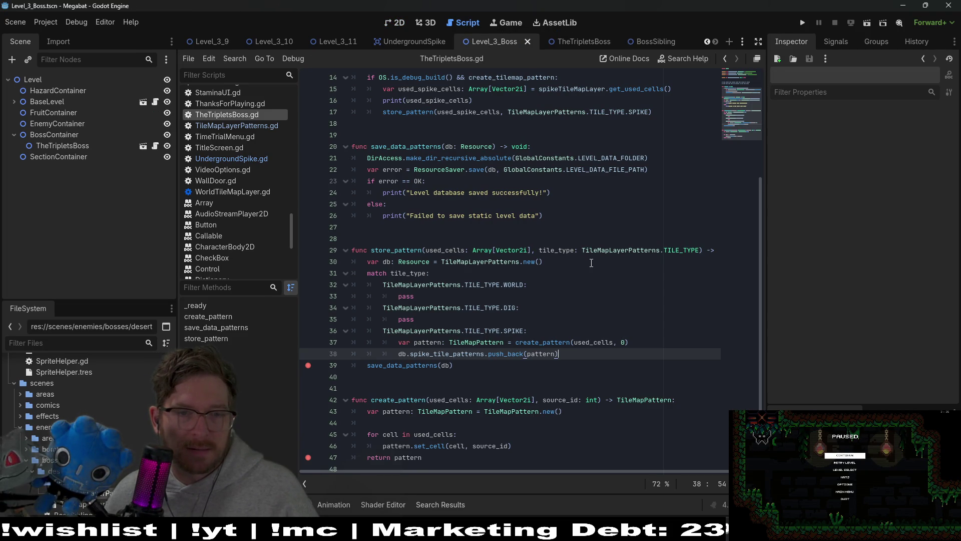
Add an 'else:' branch after the store_pattern call in _ready
scroll(591, 263, "down", 1)
scroll(591, 263, "up", 4)
scroll(590, 263, "down", 4)
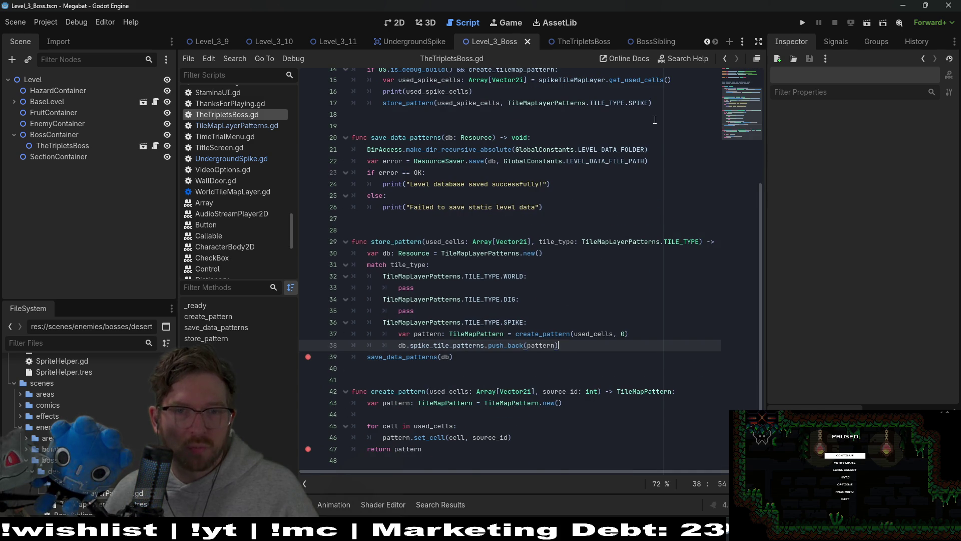
scroll(651, 124, "up", 2)
left_click(665, 184)
left_click(670, 170)
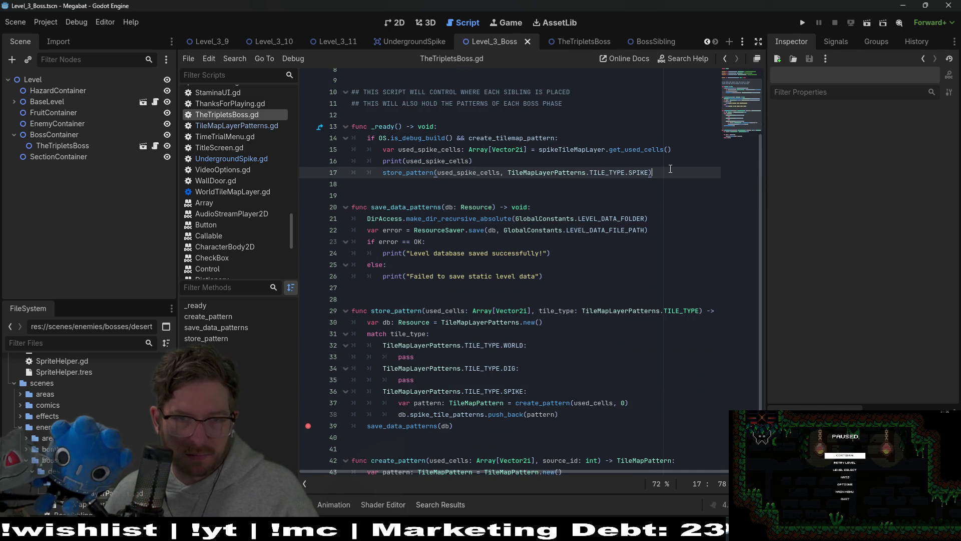
type("\\")
key("BackSpace")
key("Return")
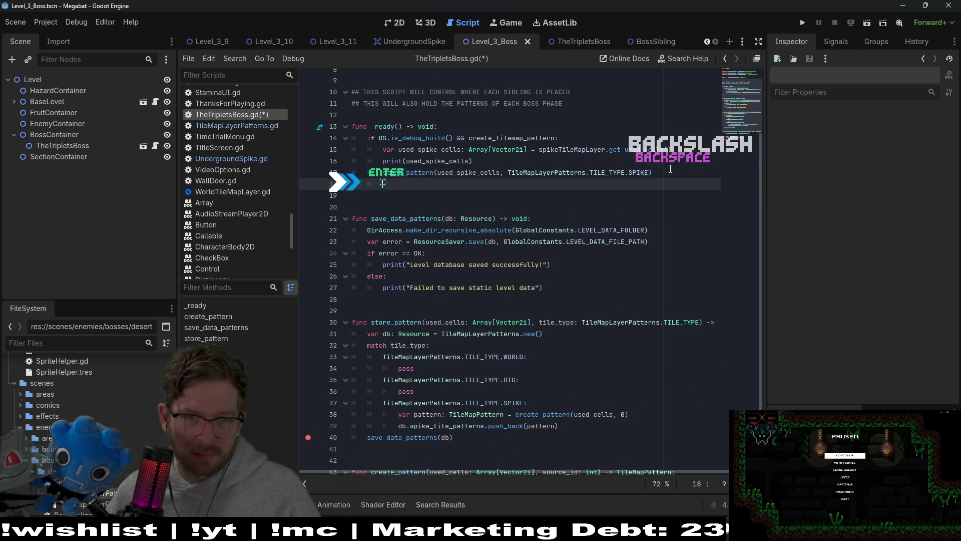
key("BackSpace")
type("else:")
key("Return")
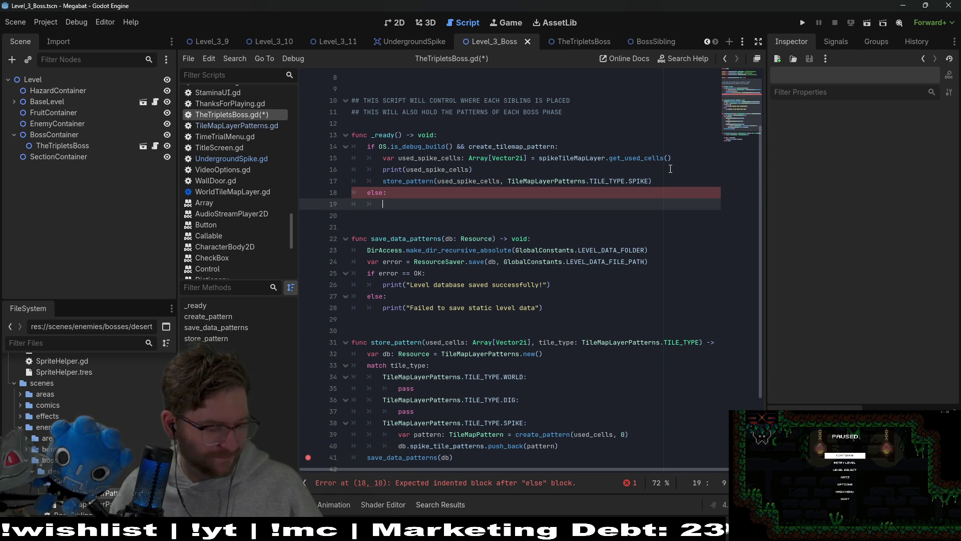
Write 'pass # TODO: load in patterns' inside the else branch
key("Return")
key("BackSpace")
key("BackSpace")
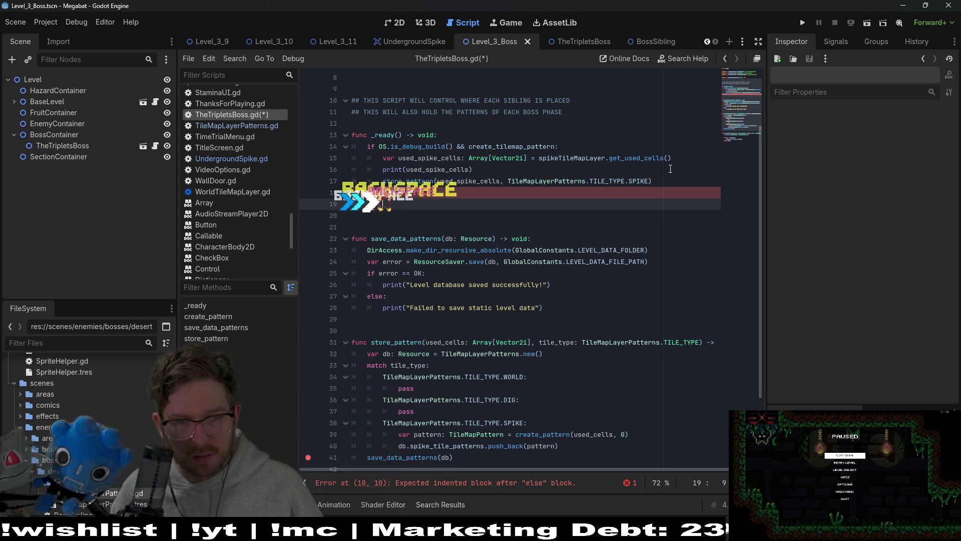
type("pass # tbd")
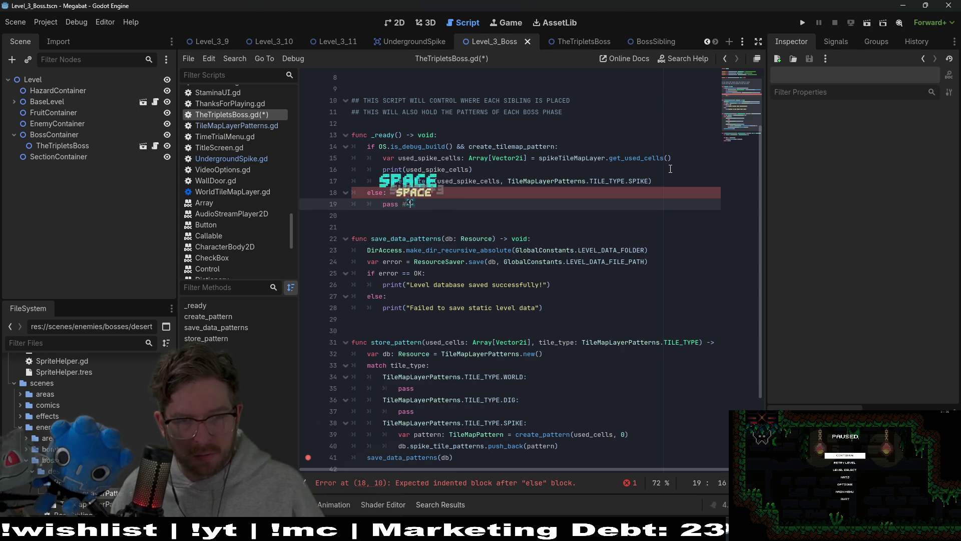
type("ding")
key("BackSpace")
key("BackSpace")
key("BackSpace")
key("BackSpace")
key("BackSpace")
type("todo: load in ")
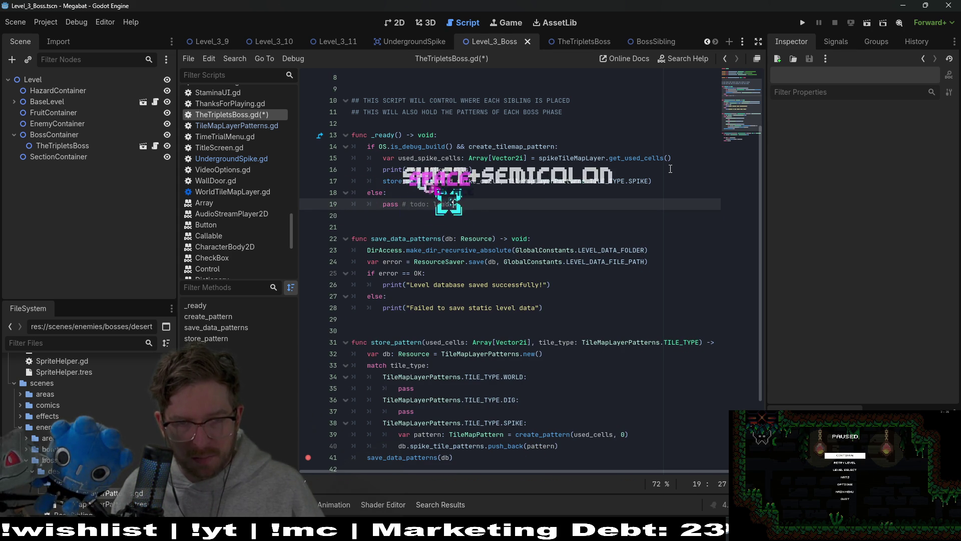
type("patterns")
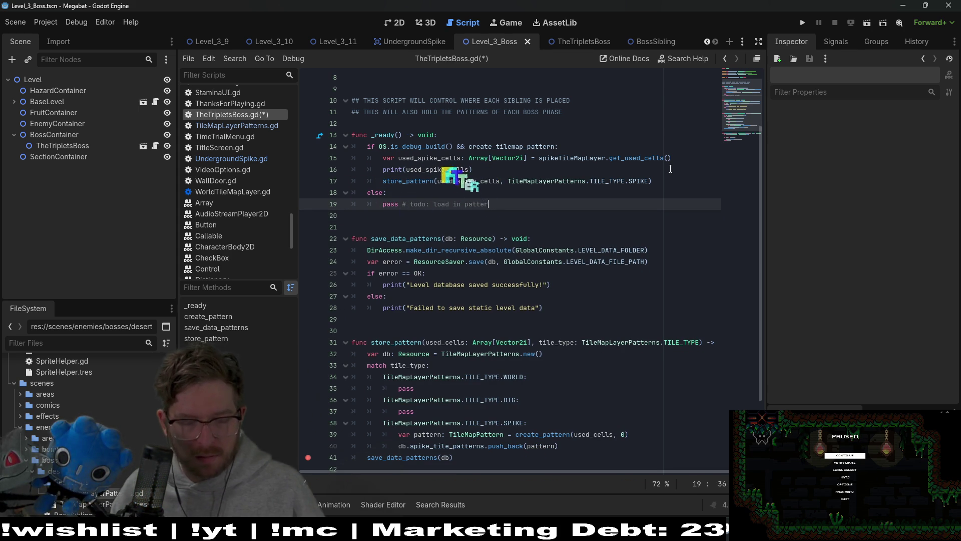
key("ctrl+Left")
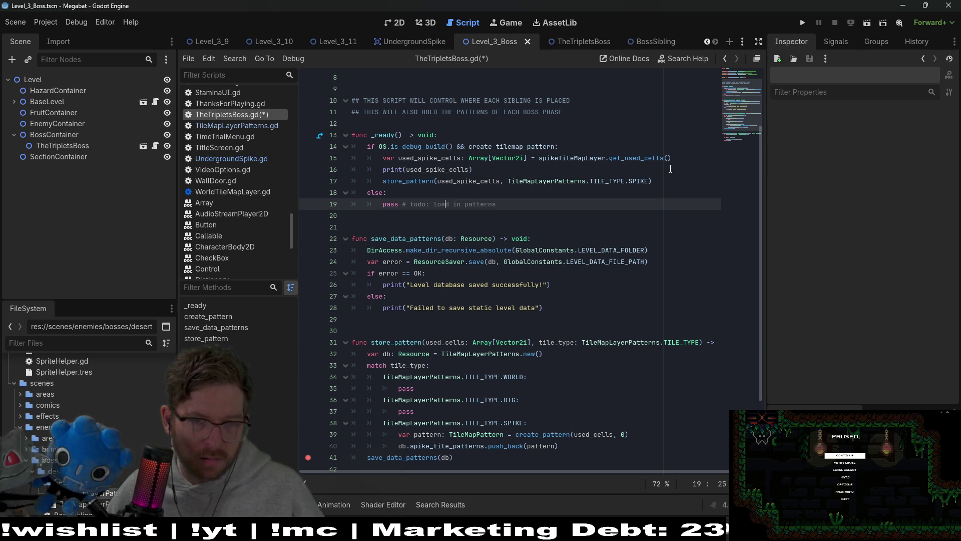
key("BackSpace")
key("BackSpace")
key("BackSpace")
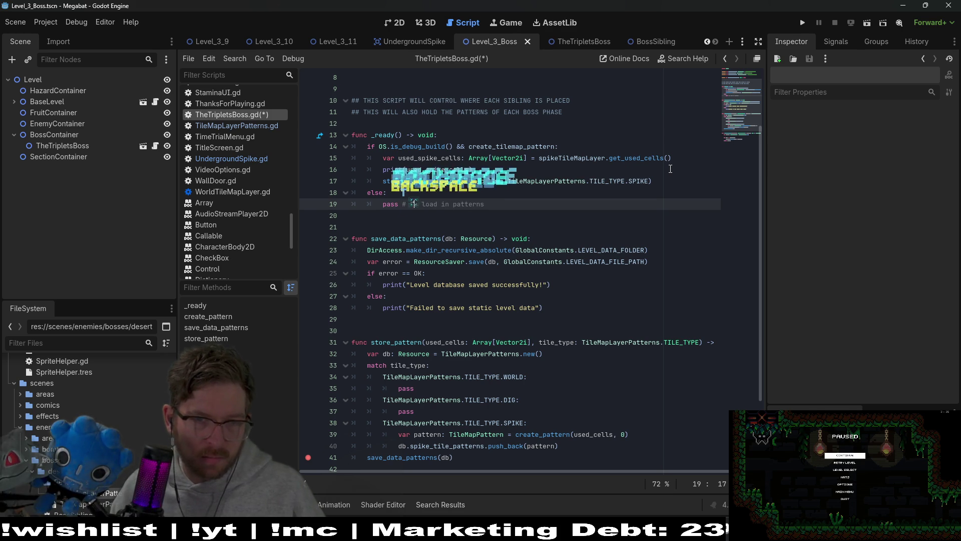
type("TODO")
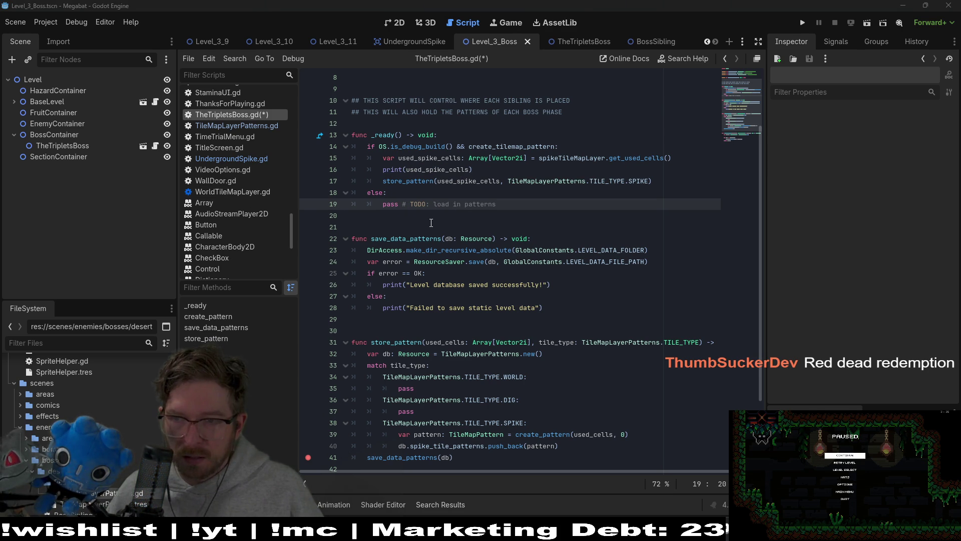
Check the TODO comment line and save TheTripletsBoss.gd
left_click(466, 235)
left_click(499, 220)
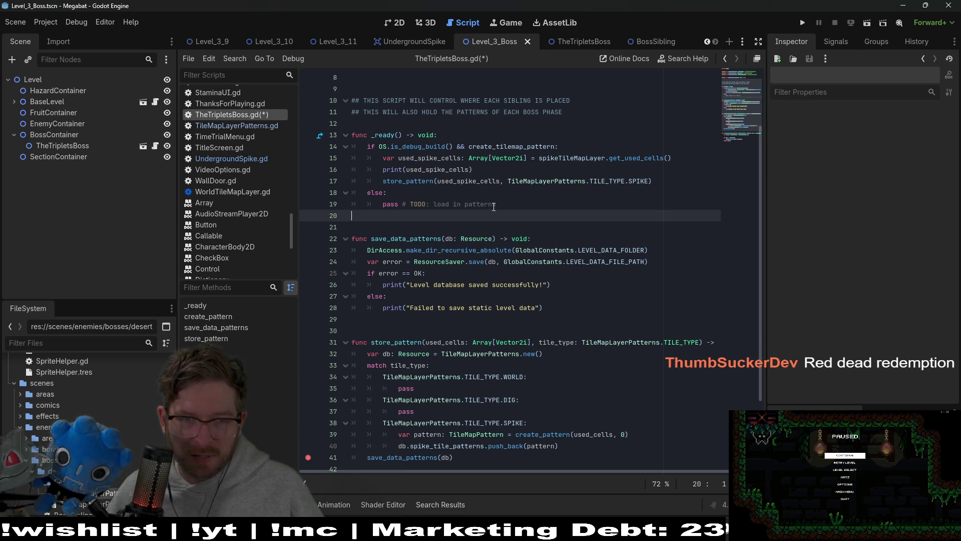
left_click(508, 204)
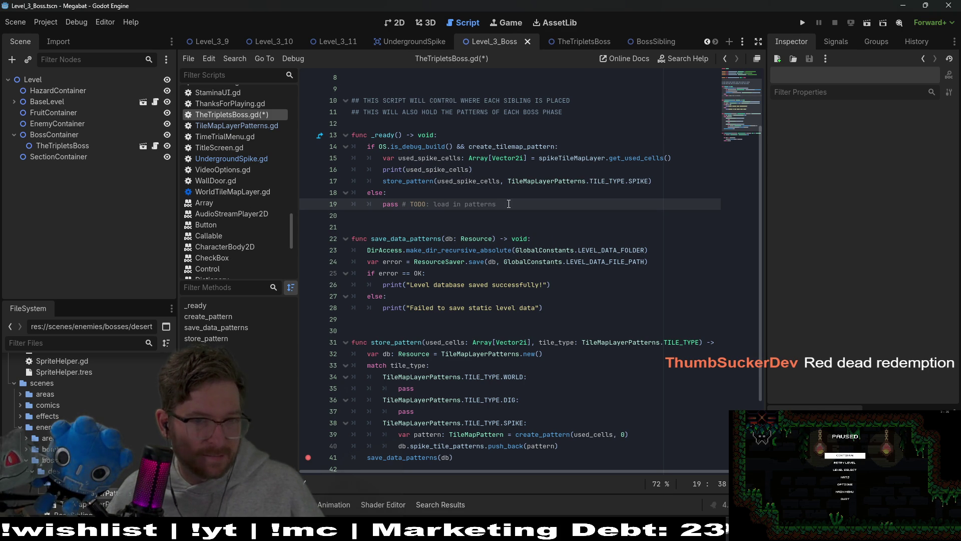
key("ctrl+s")
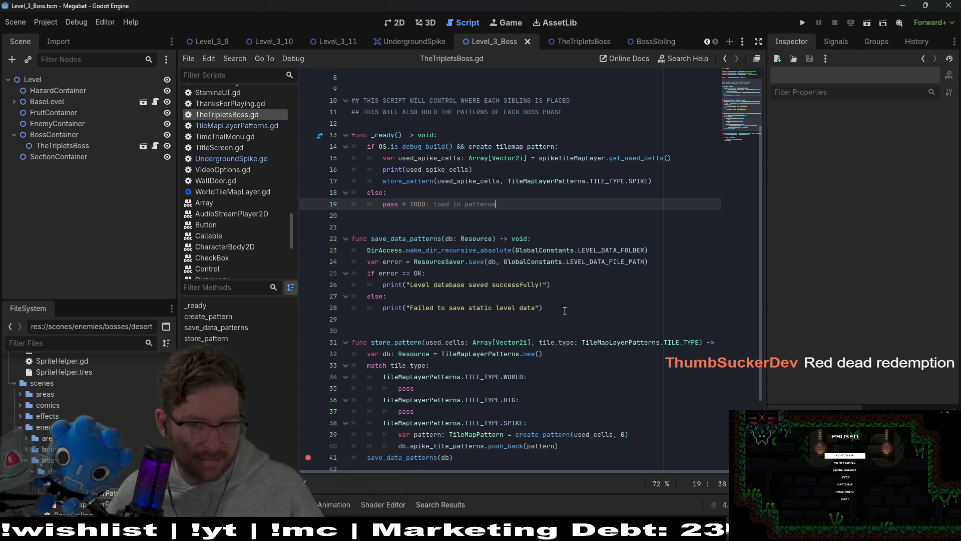
scroll(565, 311, "down", 2)
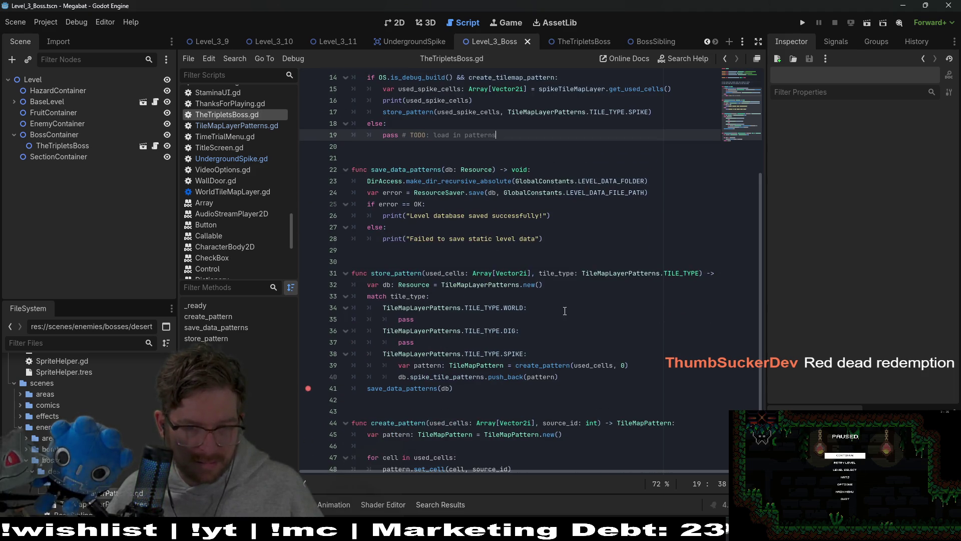
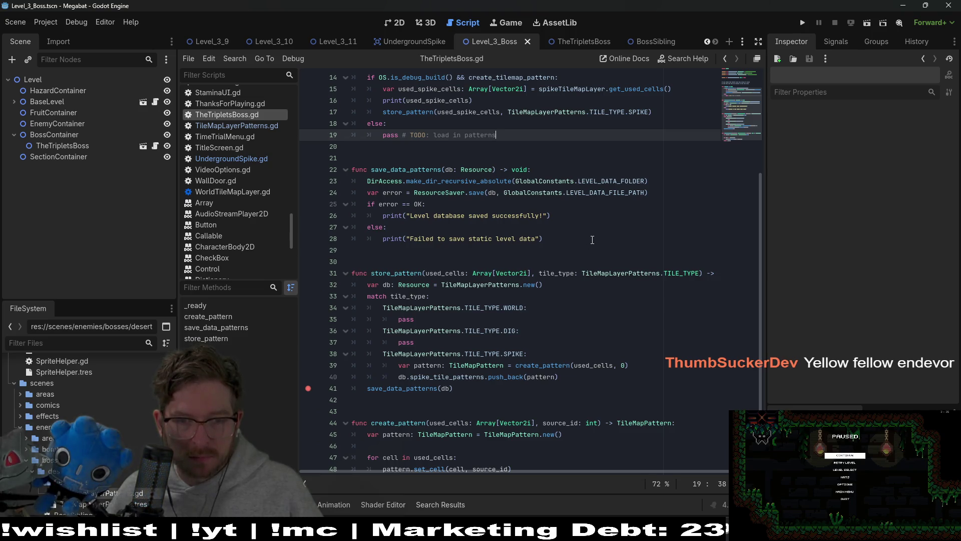
Search all project files for the 'var db: Resource =' declaration
scroll(637, 384, "down", 1)
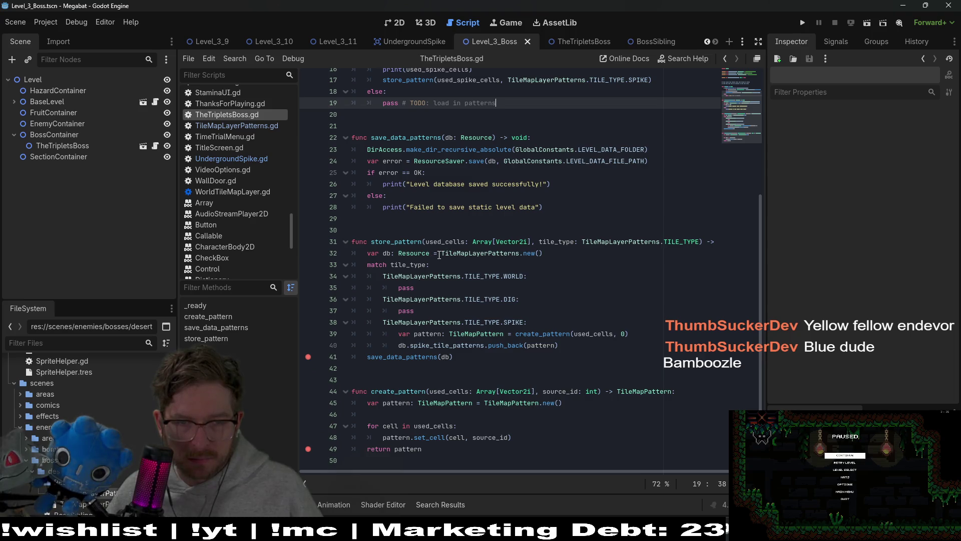
left_click_drag(439, 254, 364, 254)
key("ctrl+shift+f")
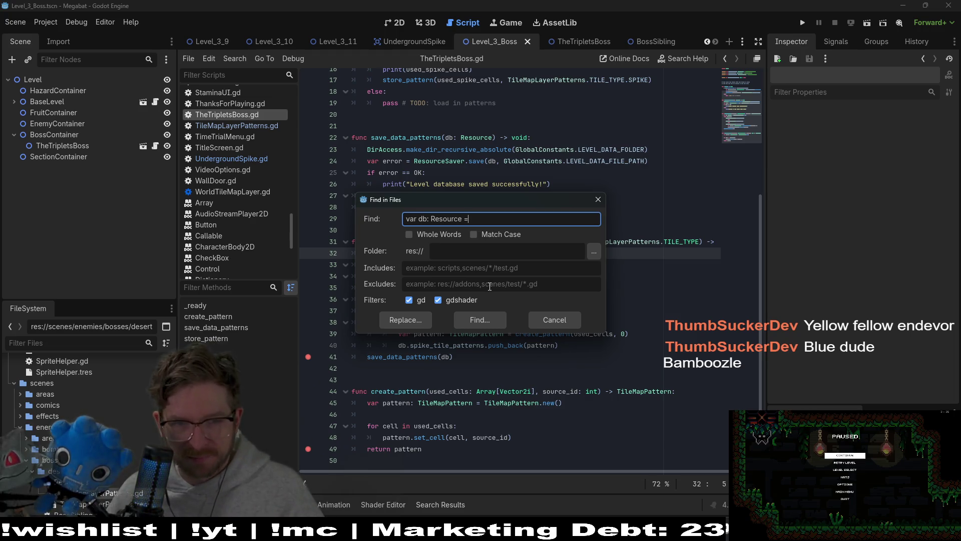
left_click(461, 323)
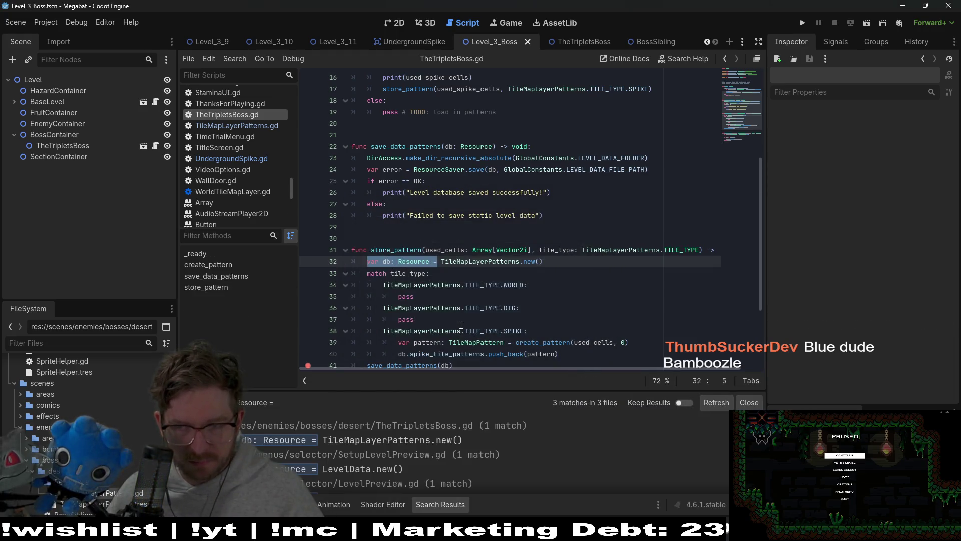
scroll(466, 460, "down", 1)
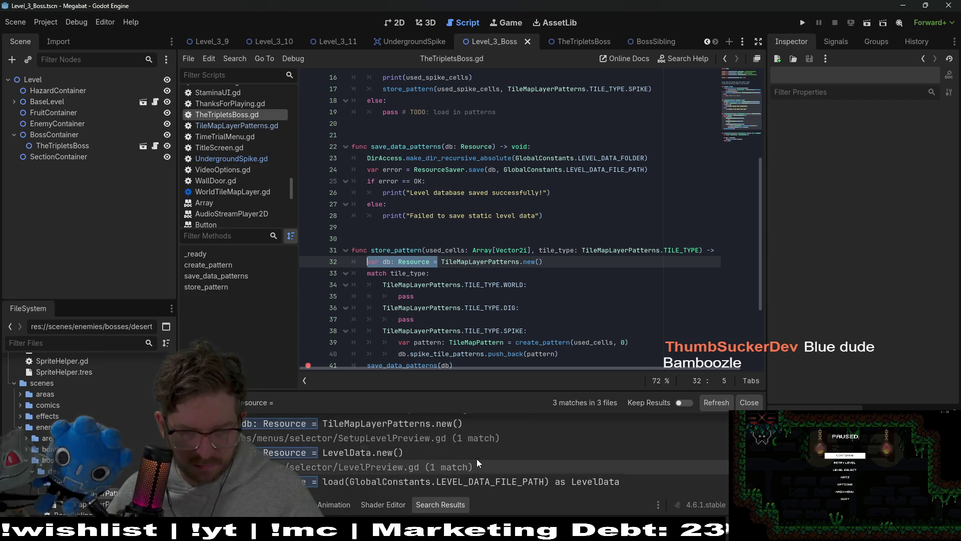
Copy the get_level_data function from LevelPreview.gd and go back to the TheTripletsBoss script
left_click(470, 481)
scroll(547, 311, "up", 2)
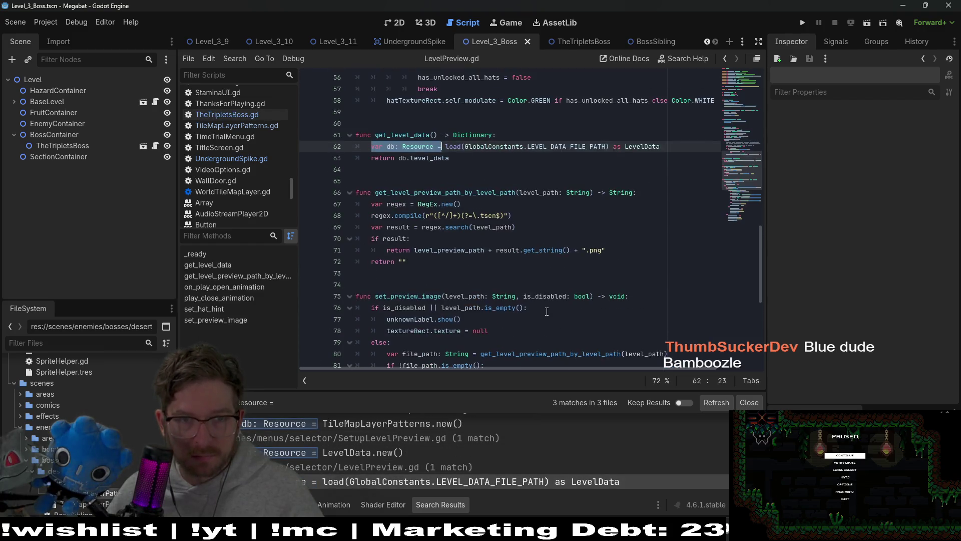
left_click_drag(457, 165, 352, 135)
key("ctrl+c")
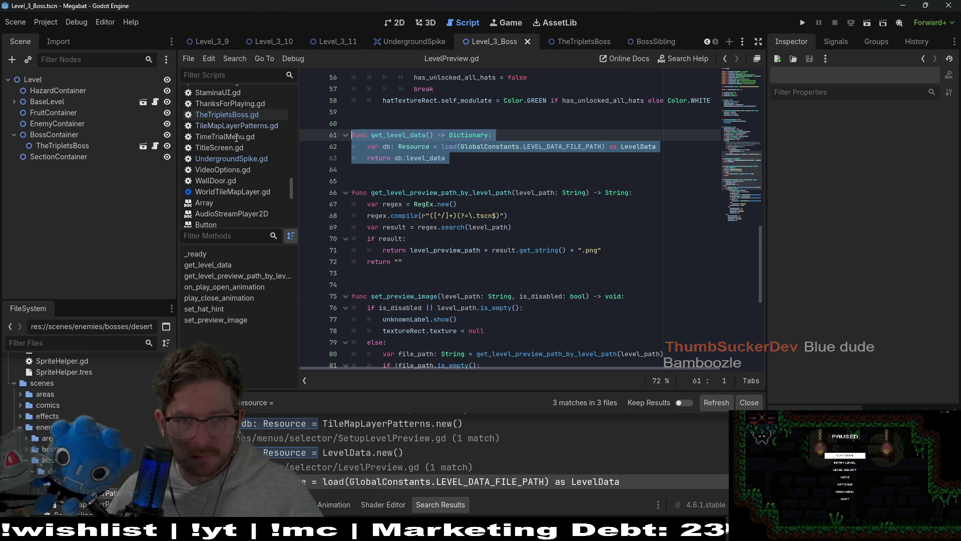
left_click(621, 44)
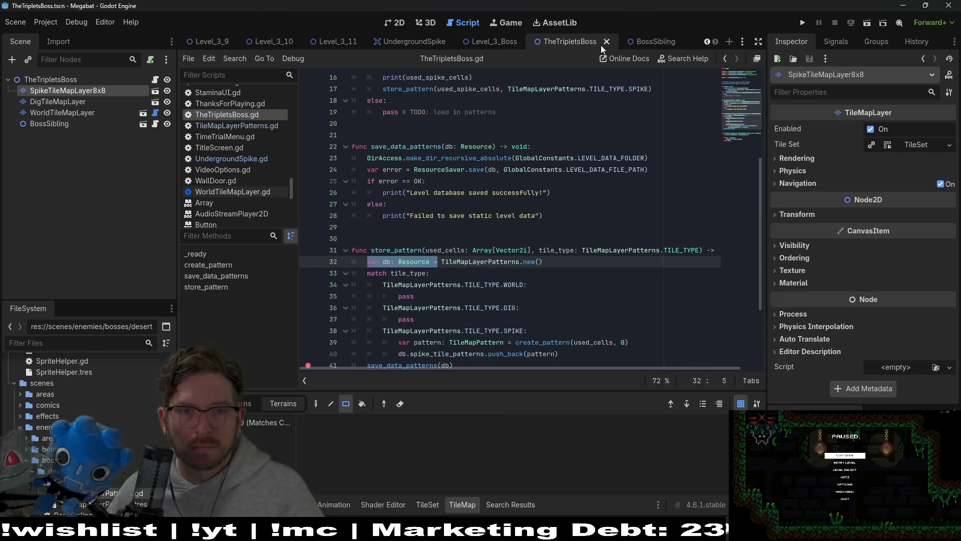
Paste the copied get_level_data function after _ready, with a blank line before it
scroll(432, 224, "up", 2)
left_click(432, 224)
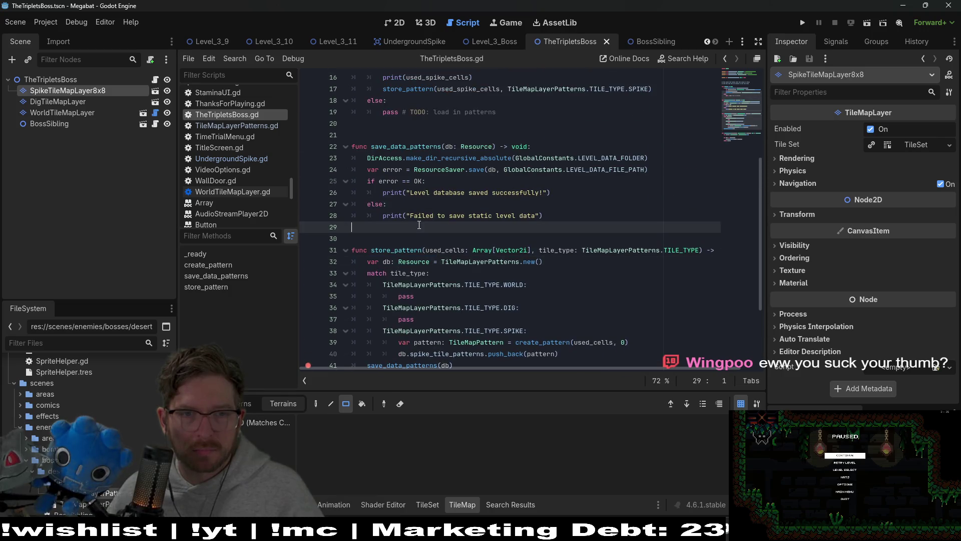
scroll(432, 224, "up", 3)
left_click(405, 229)
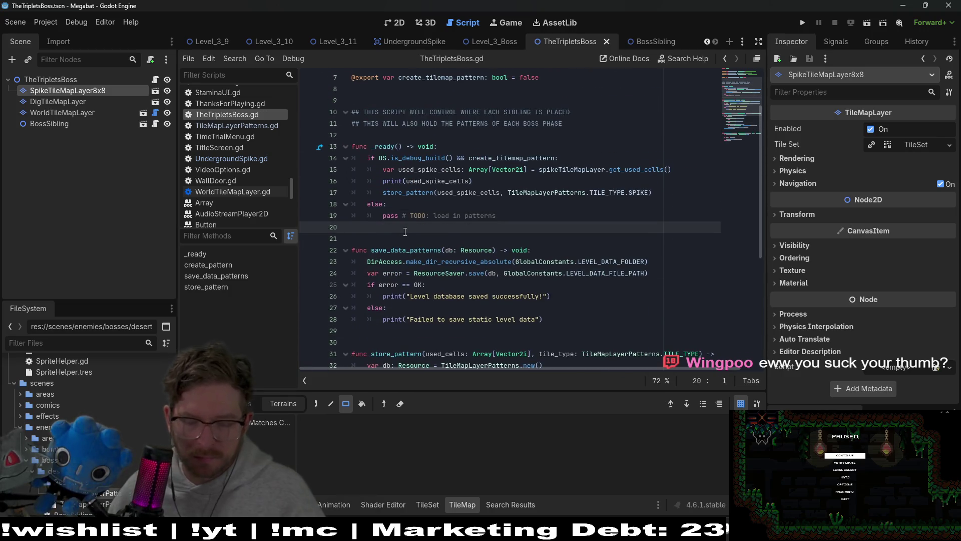
key("Return")
key("Return")
key("ctrl+v")
key("Up")
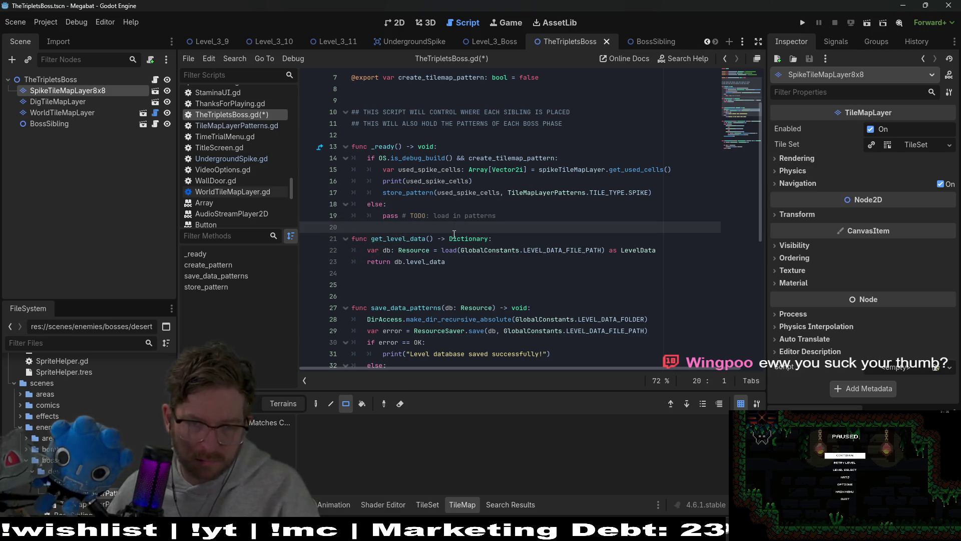
key("Return")
Change the load path in get_level_data from LEVEL_DATA_FILE_PATH to GlobalConstants.level
double_click(561, 261)
key("BackSpace")
key("BackSpace")
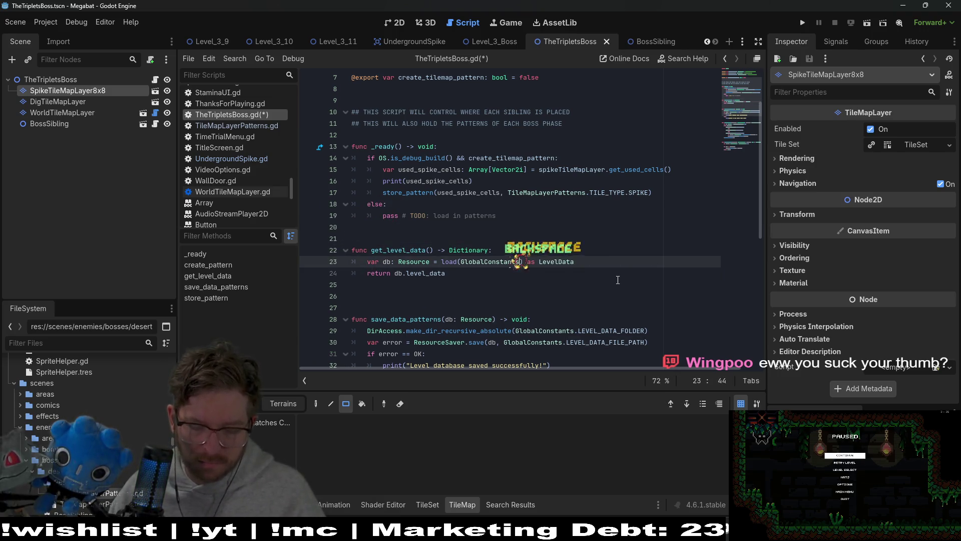
type(".level")
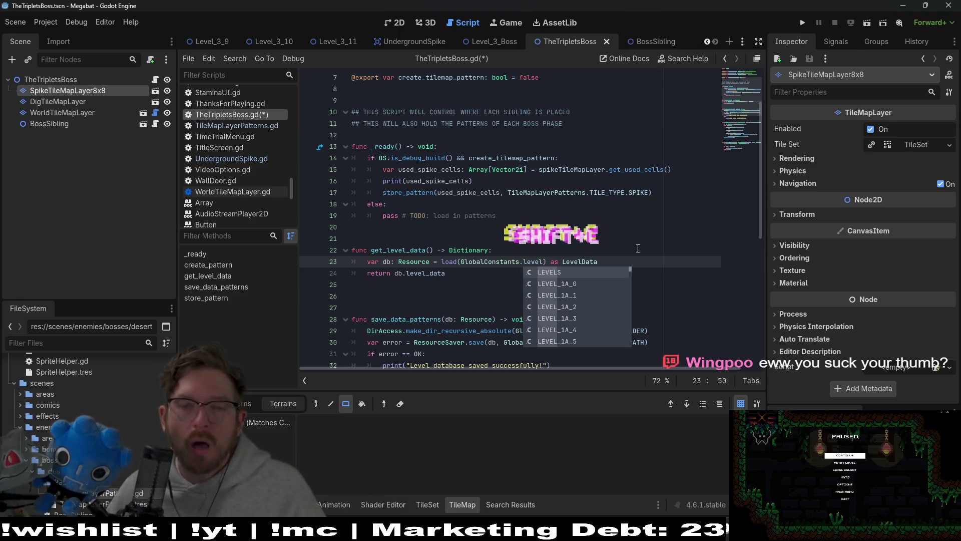
scroll(638, 248, "down", 8)
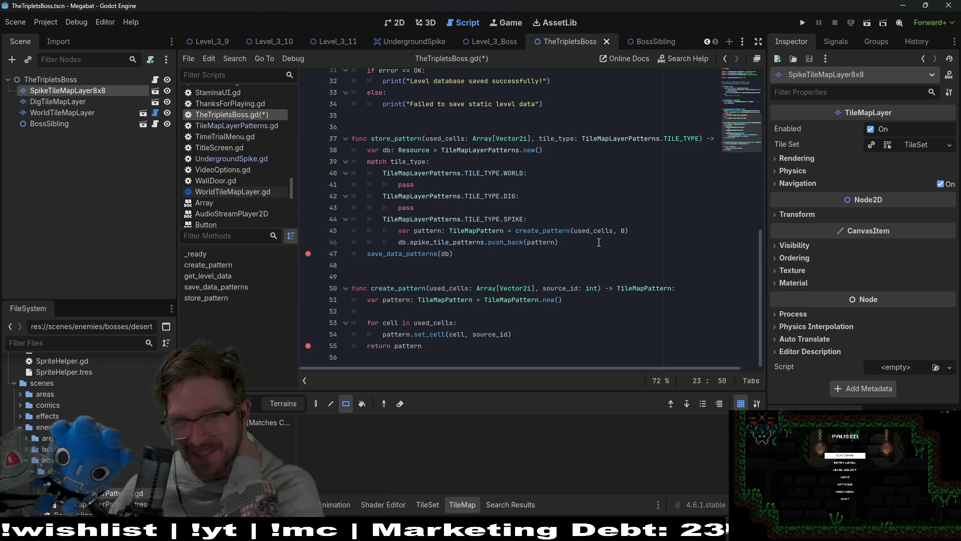
scroll(596, 243, "up", 3)
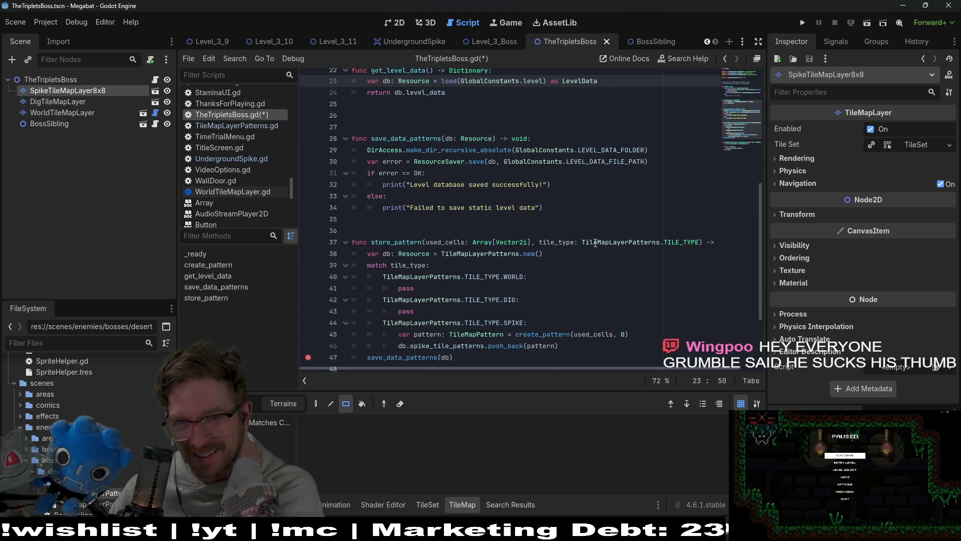
double_click(596, 243)
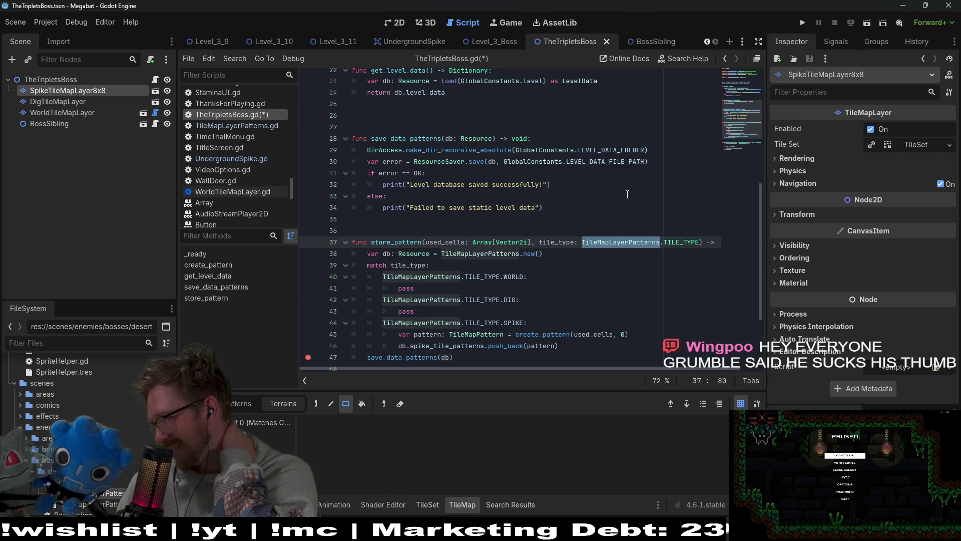
scroll(605, 214, "down", 3)
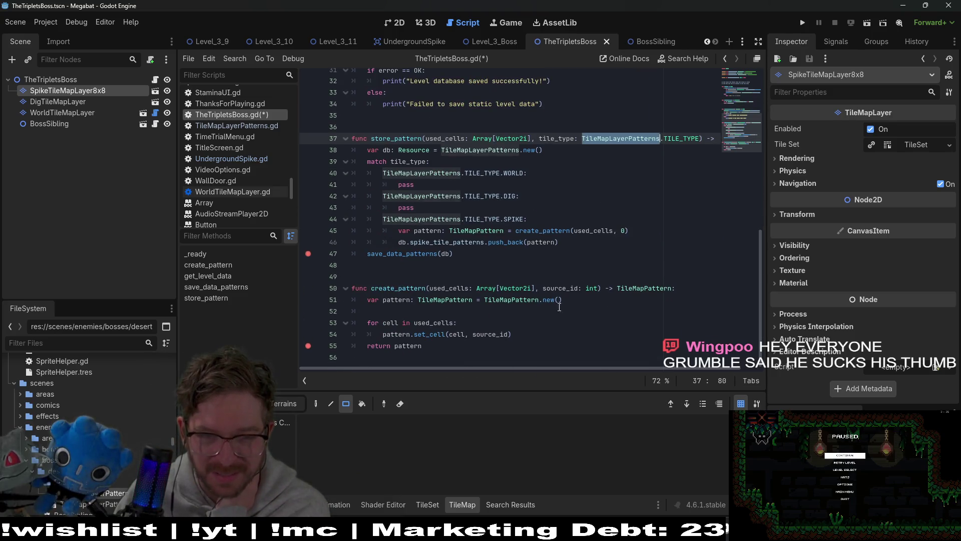
scroll(576, 260, "up", 4)
double_click(607, 198)
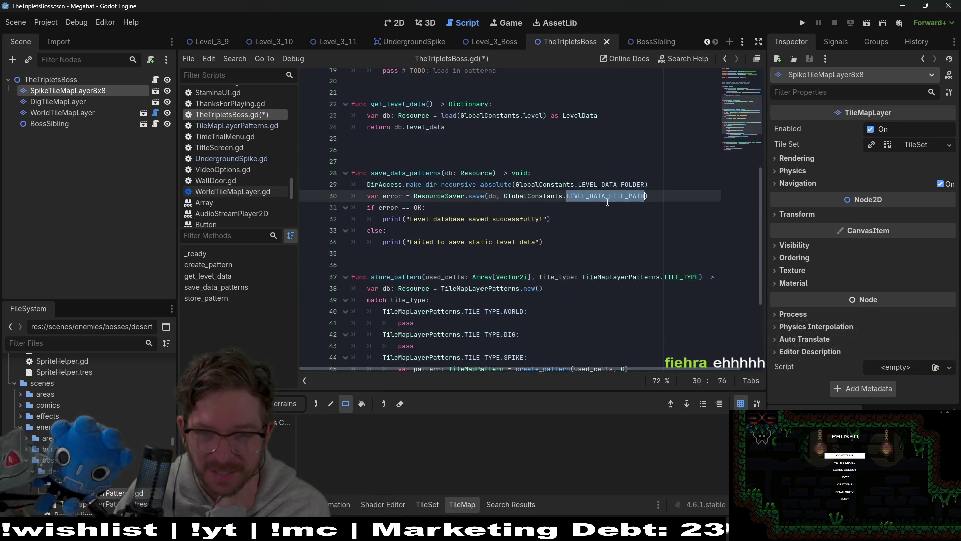
Look up and copy the TILE_MAP_LAYER_PATTERNS_PATH constant in GlobalConstants.gd
type("level")
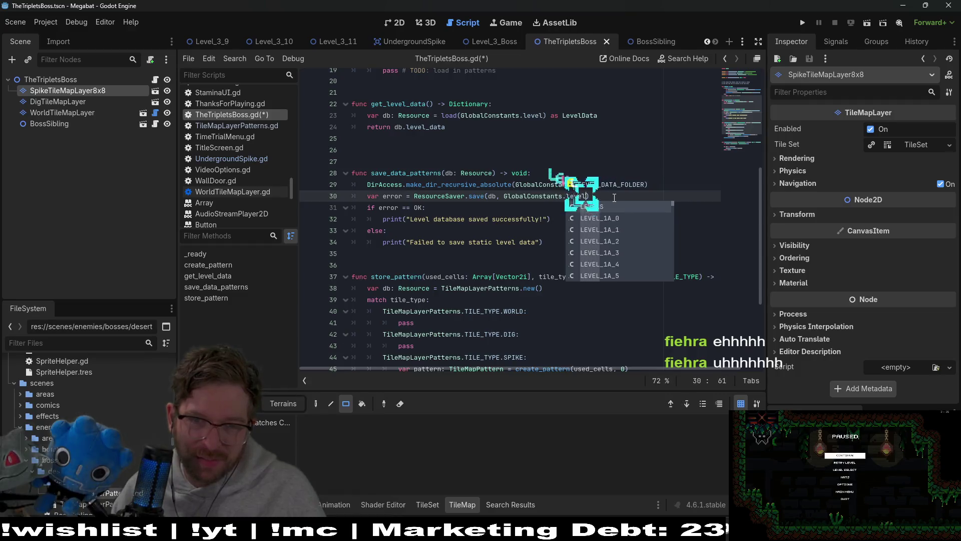
key("BackSpace")
key("BackSpace")
key("BackSpace")
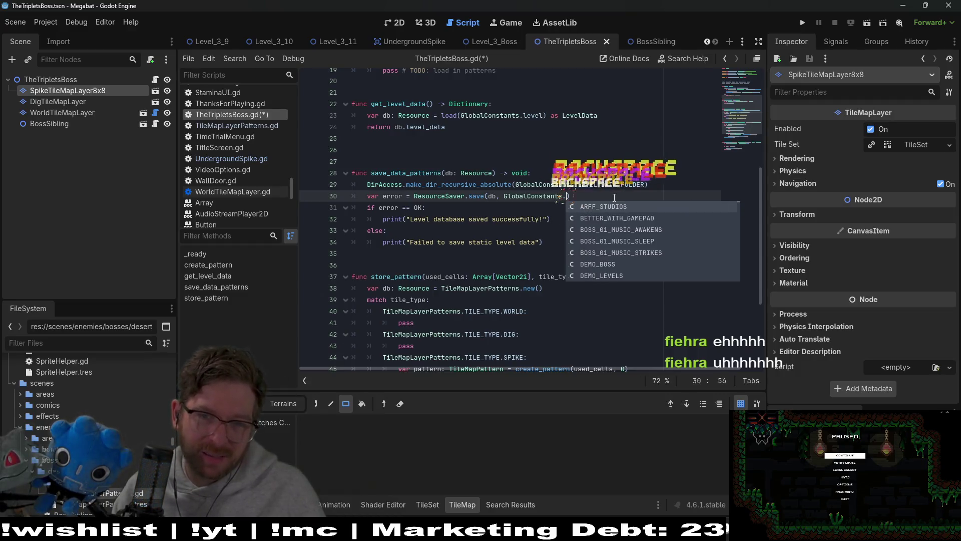
type("LEVEL_")
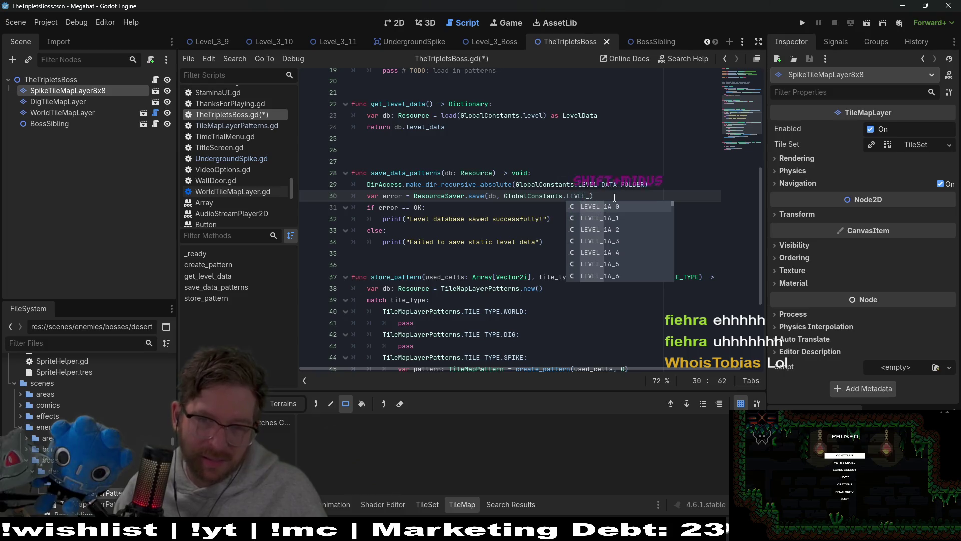
type("D")
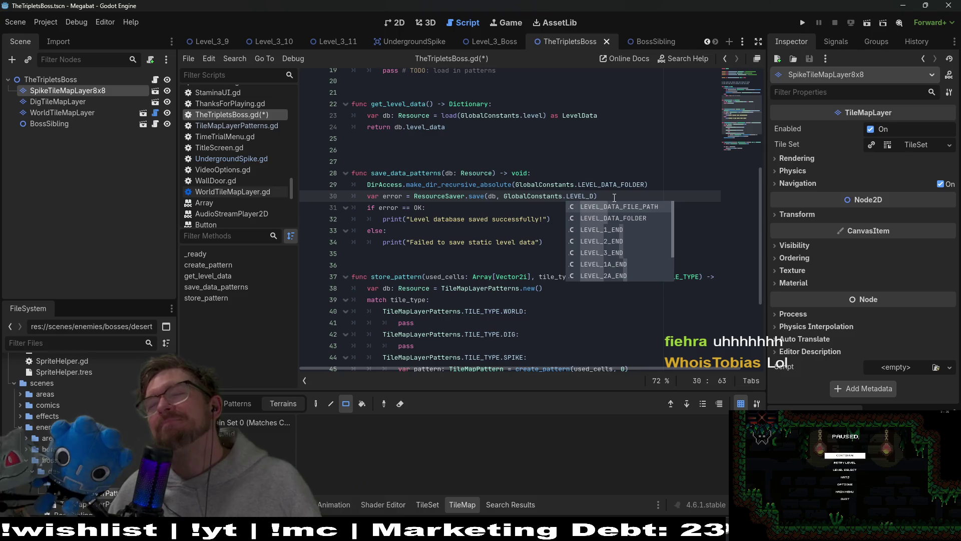
key("BackSpace")
key("BackSpace")
key("BackSpace")
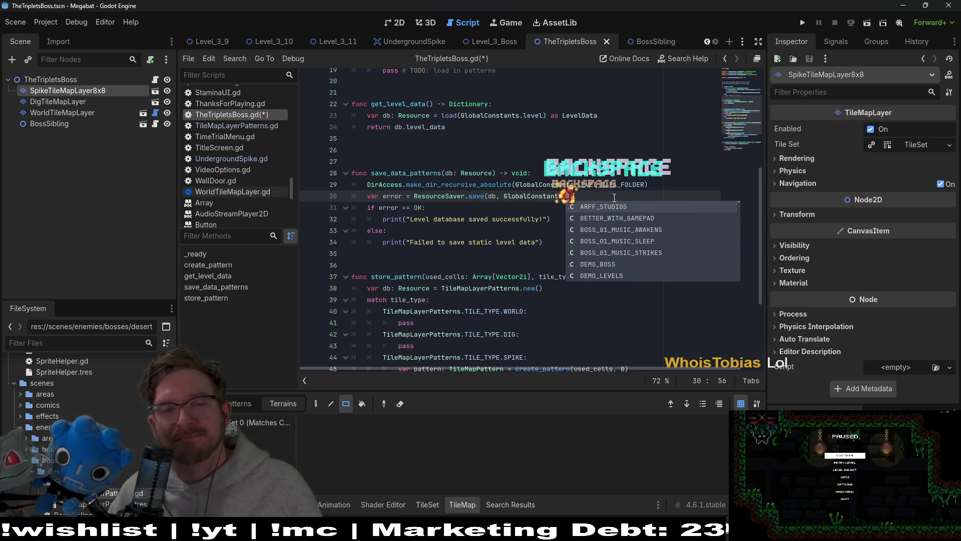
left_click(551, 196, "ctrl")
scroll(535, 258, "down", 9)
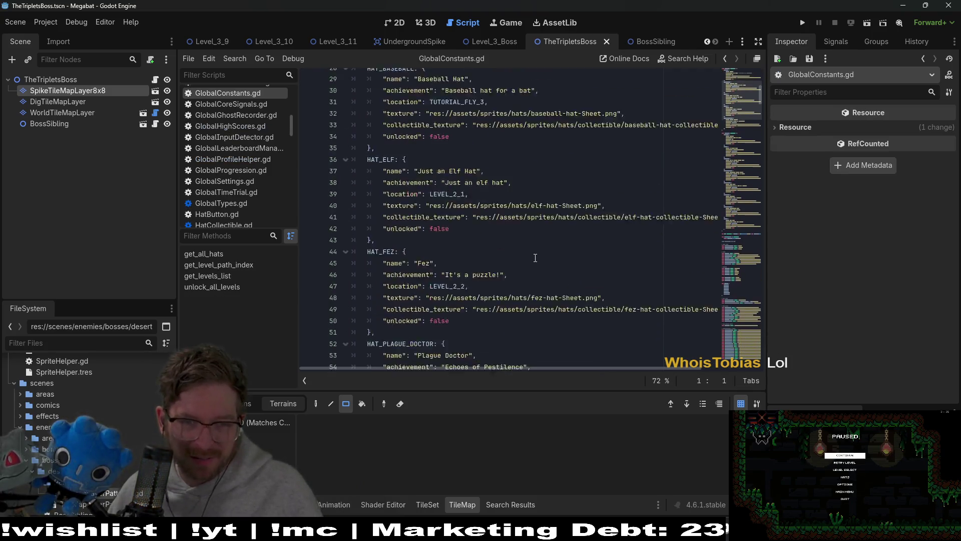
scroll(744, 183, "down", 15)
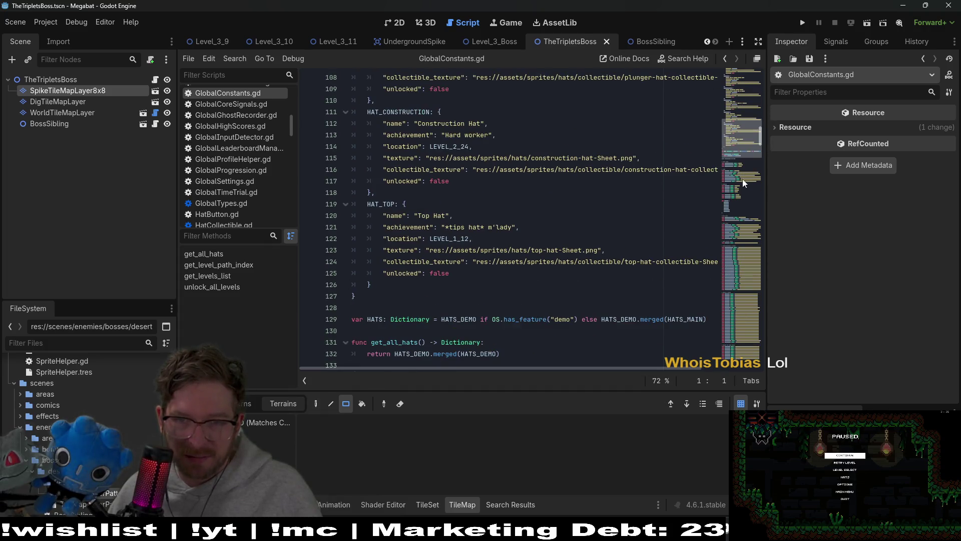
scroll(742, 172, "down", 8)
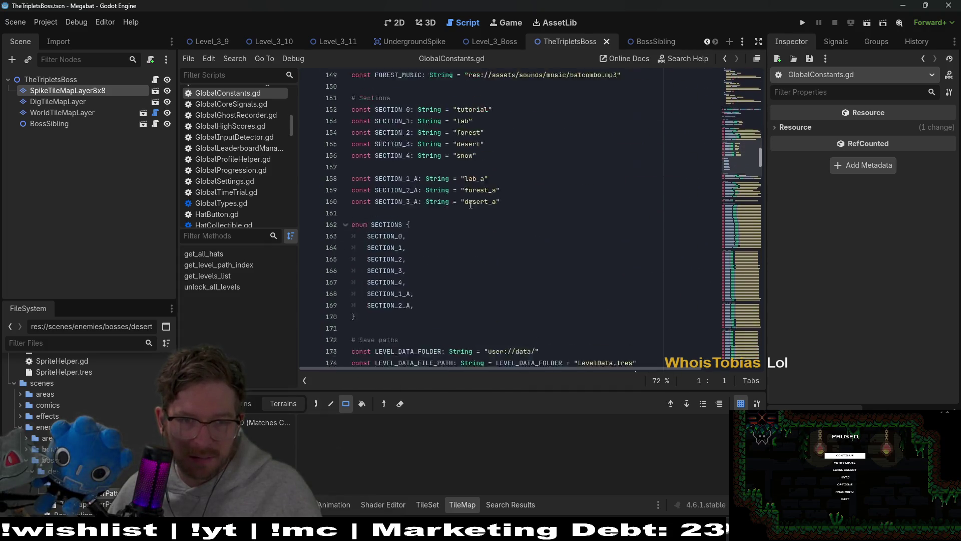
scroll(473, 204, "down", 6)
double_click(425, 158)
key("ctrl+c")
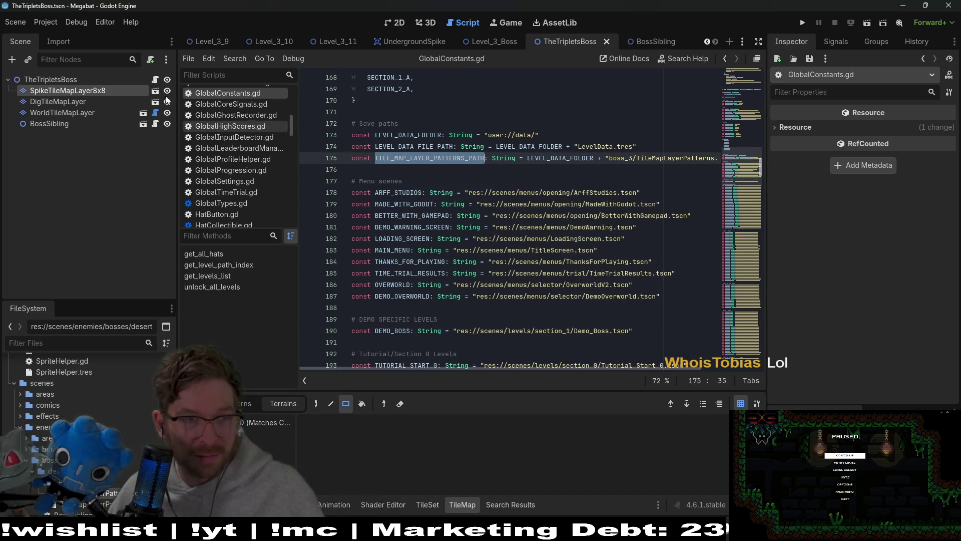
Use TILE_MAP_LAYER_PATTERNS_PATH as the ResourceSaver.save path, then show the 2D scene view
left_click(155, 79)
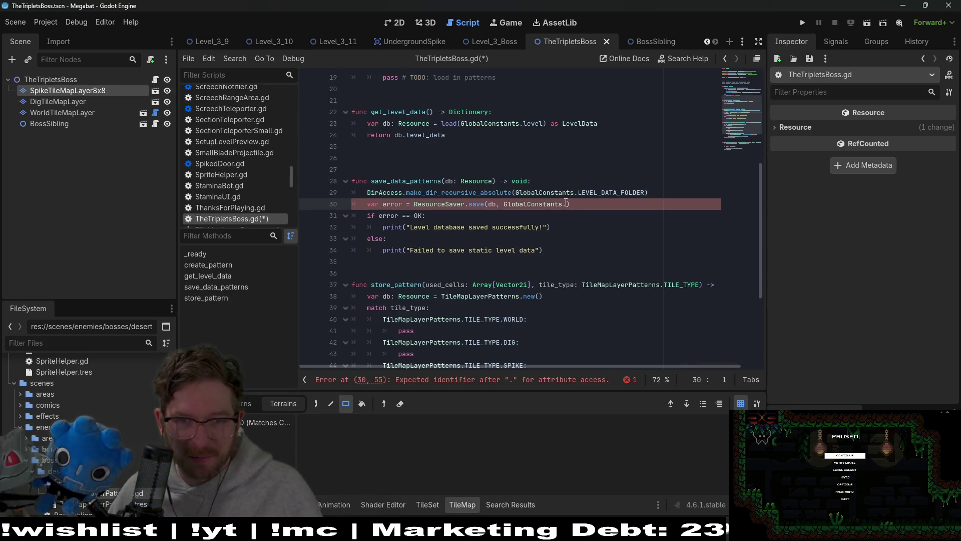
key("ctrl+v")
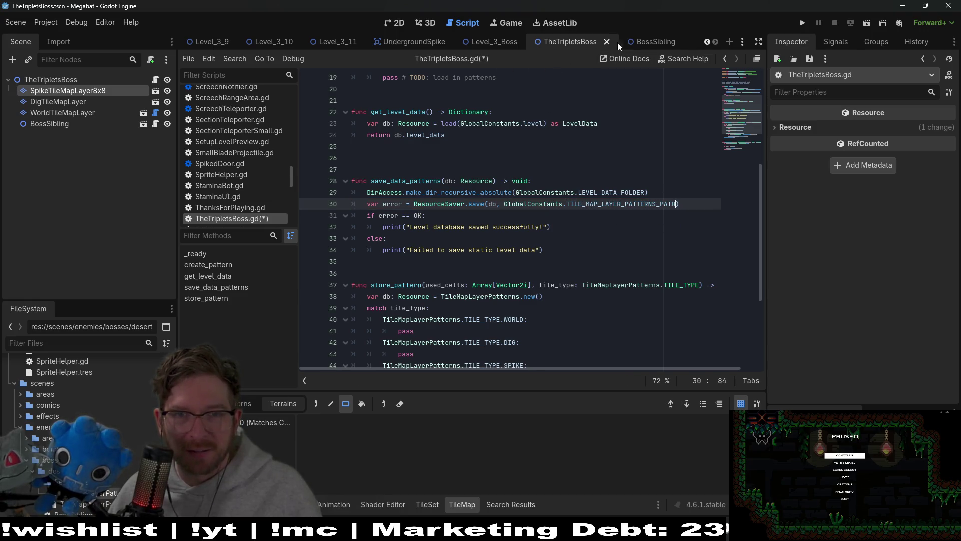
left_click(401, 24)
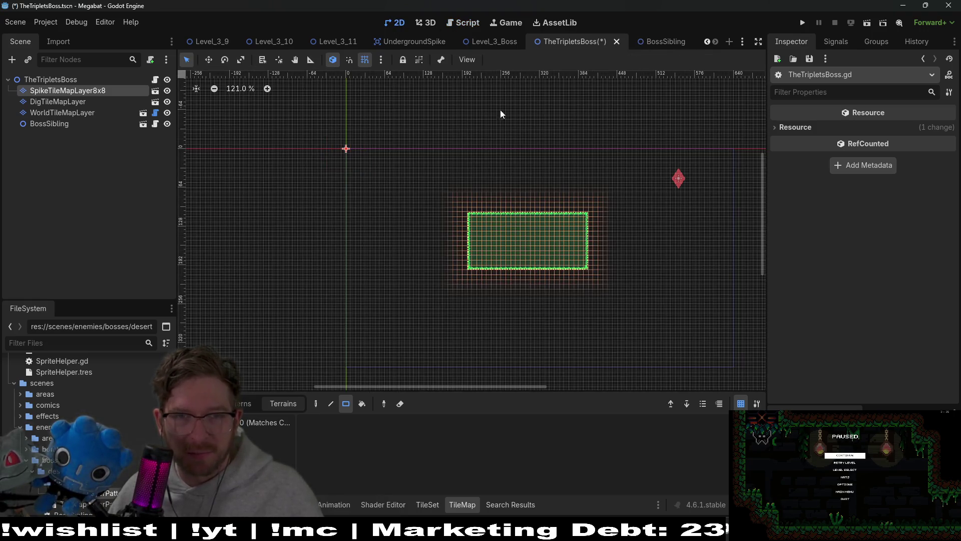
left_click(452, 22)
scroll(605, 211, "up", 3)
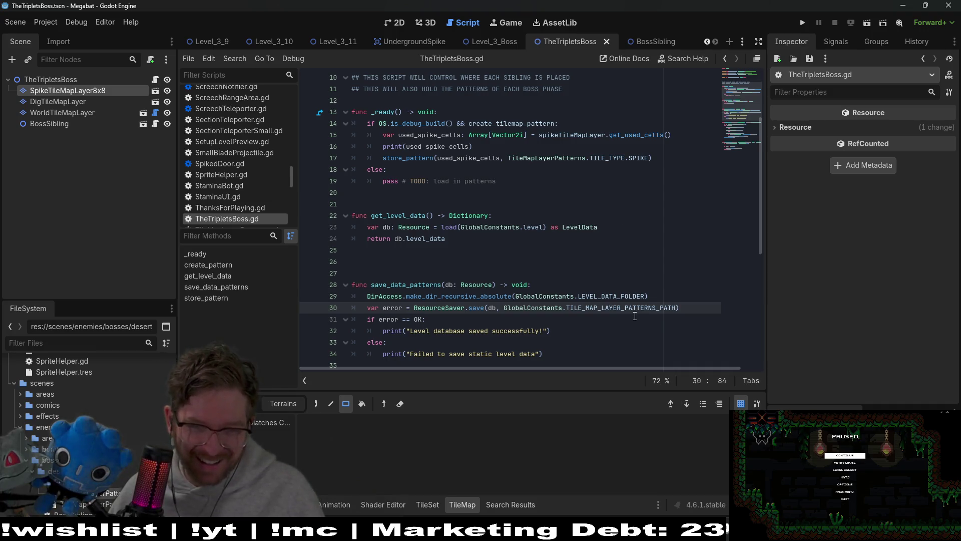
scroll(600, 286, "down", 2)
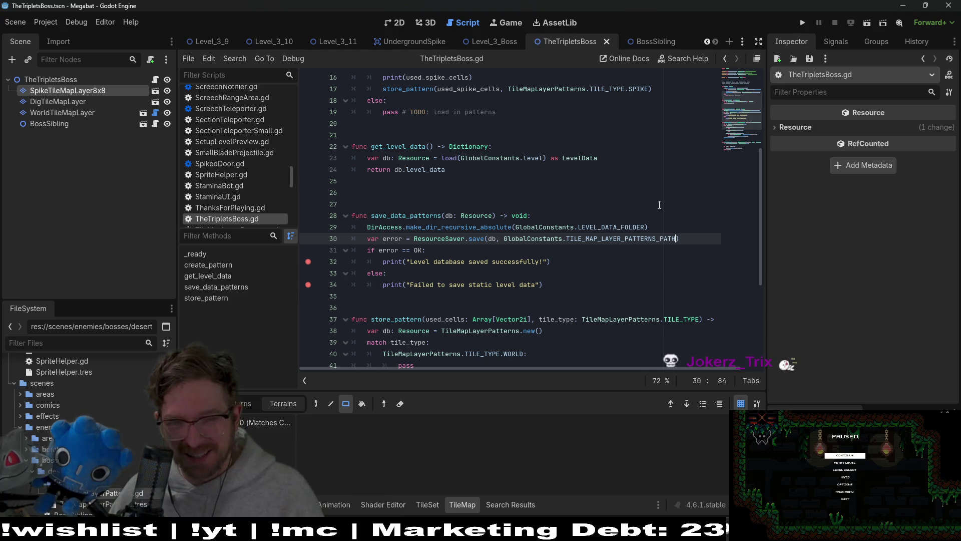
scroll(660, 210, "up", 2)
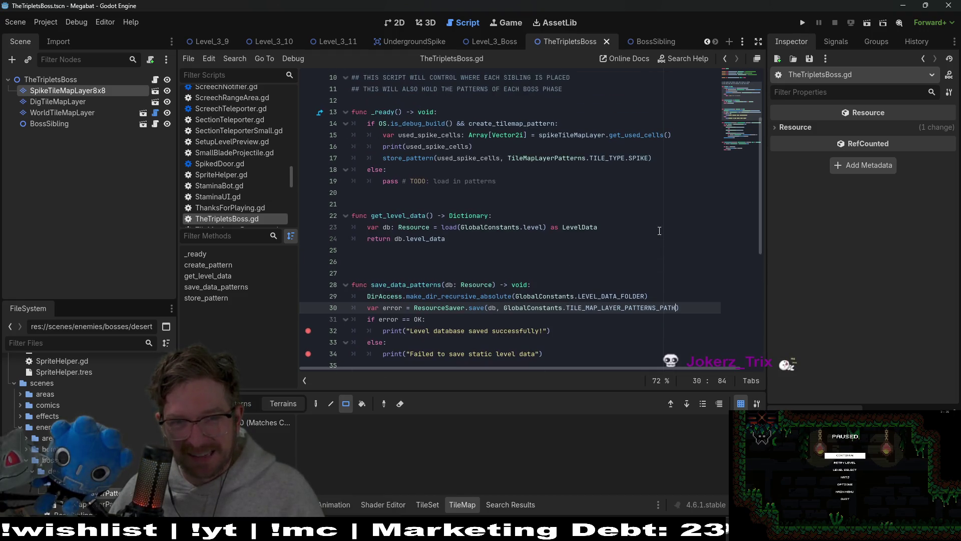
left_click(497, 273)
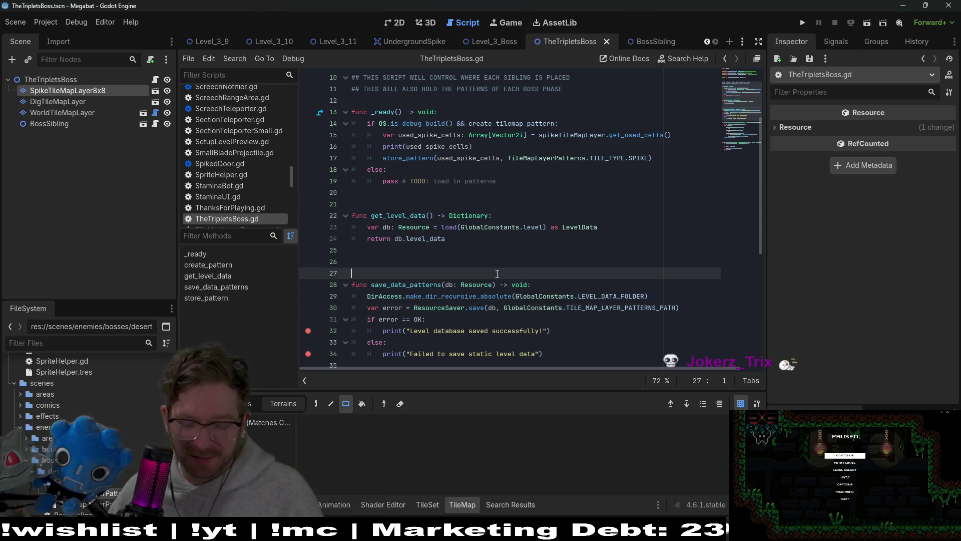
Delete the extra blank line and rename get_level_data to get_pattern_data
key("BackSpace")
left_click(438, 249)
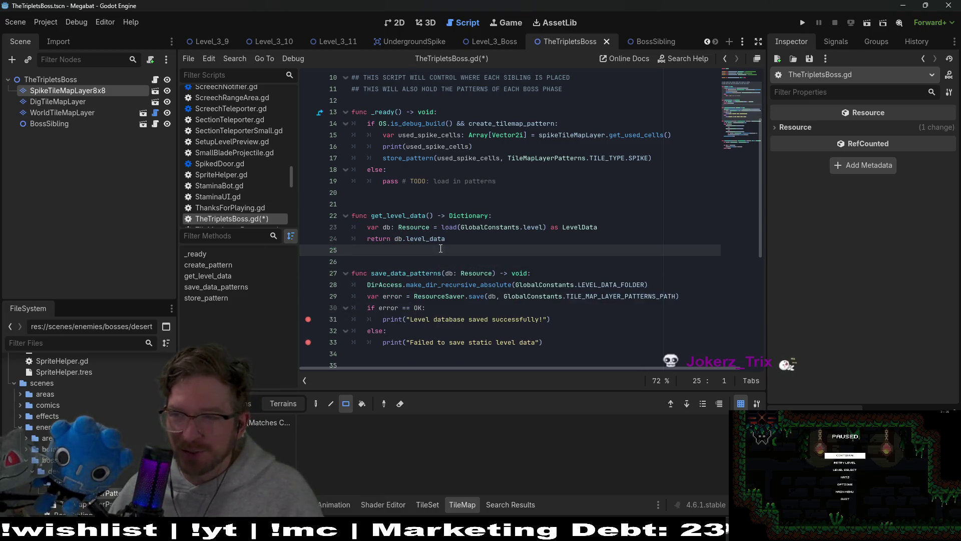
left_click(602, 225)
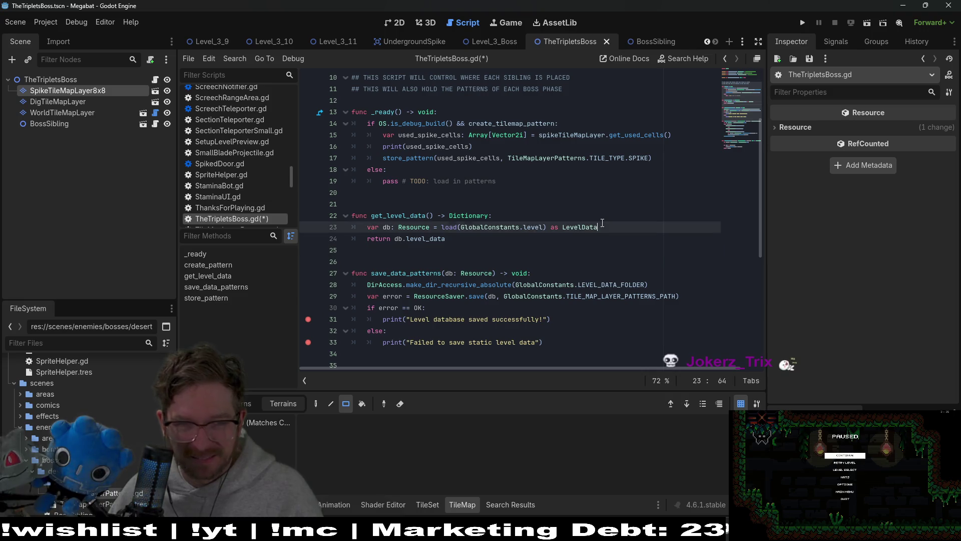
double_click(396, 219)
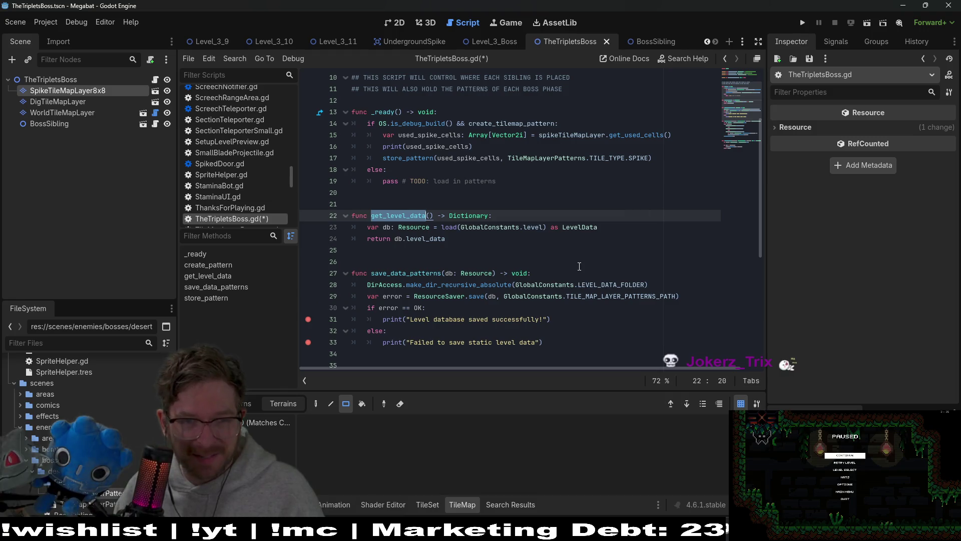
key("Left")
key("Left")
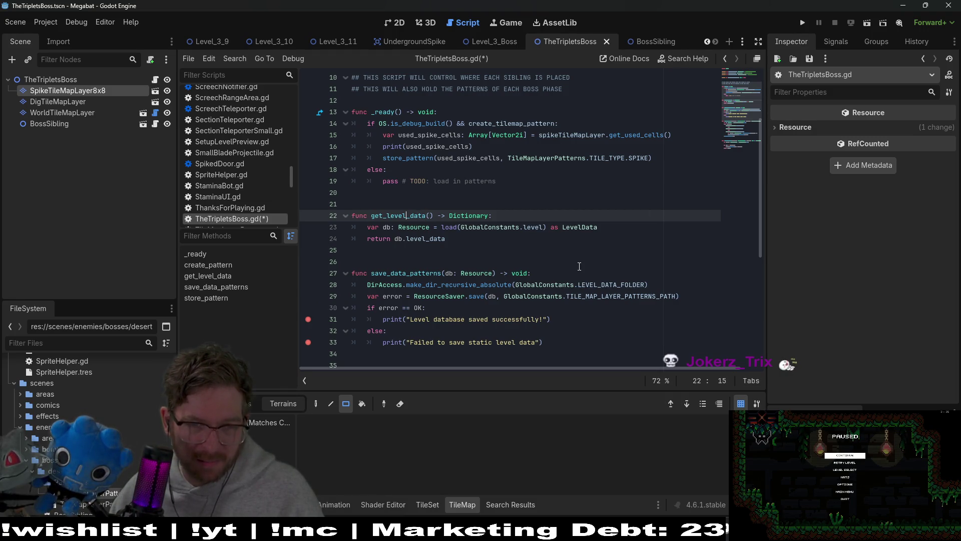
key("BackSpace")
key("BackSpace")
key("BackSpace")
type("pattern")
Review the load call, level_data return and GlobalConstants references in get_pattern_data
left_click(535, 228)
double_click(535, 228)
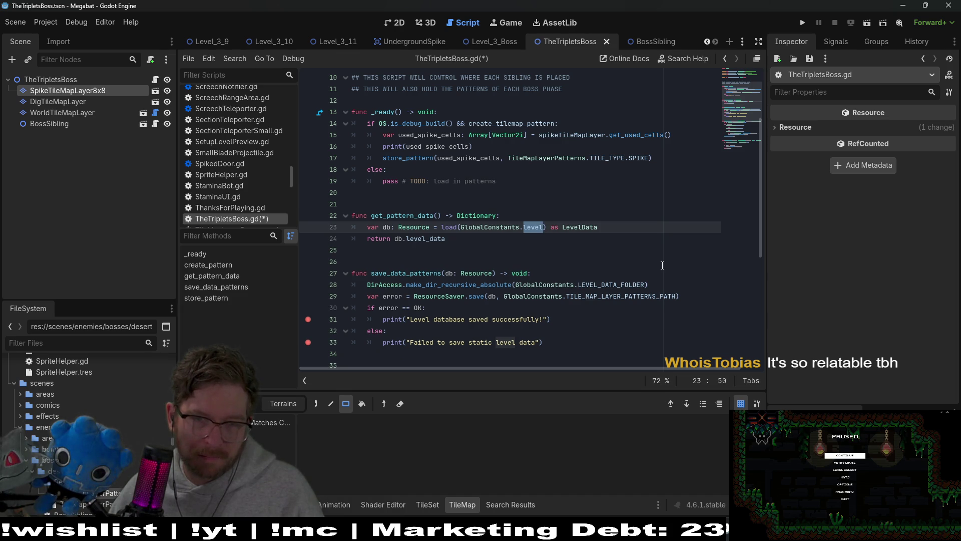
left_click(534, 227)
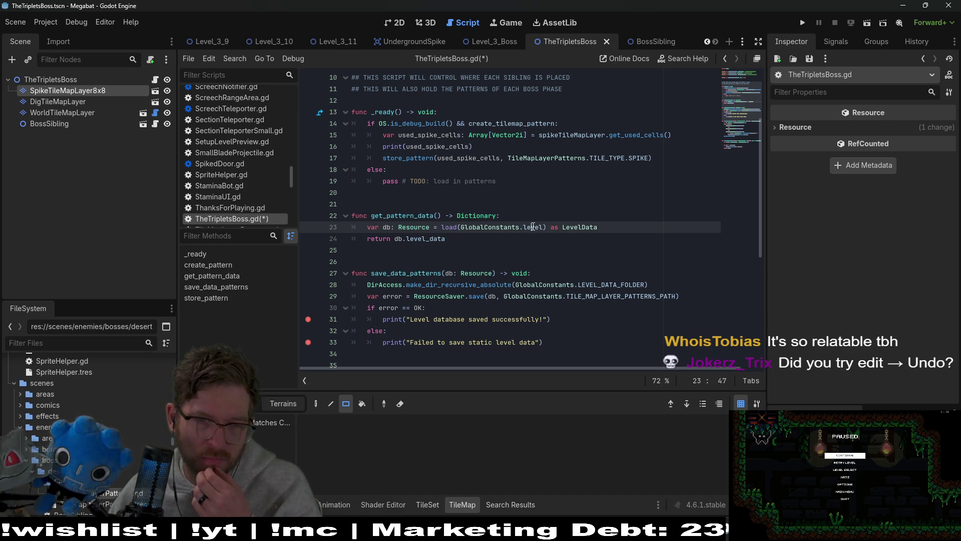
left_click(583, 230)
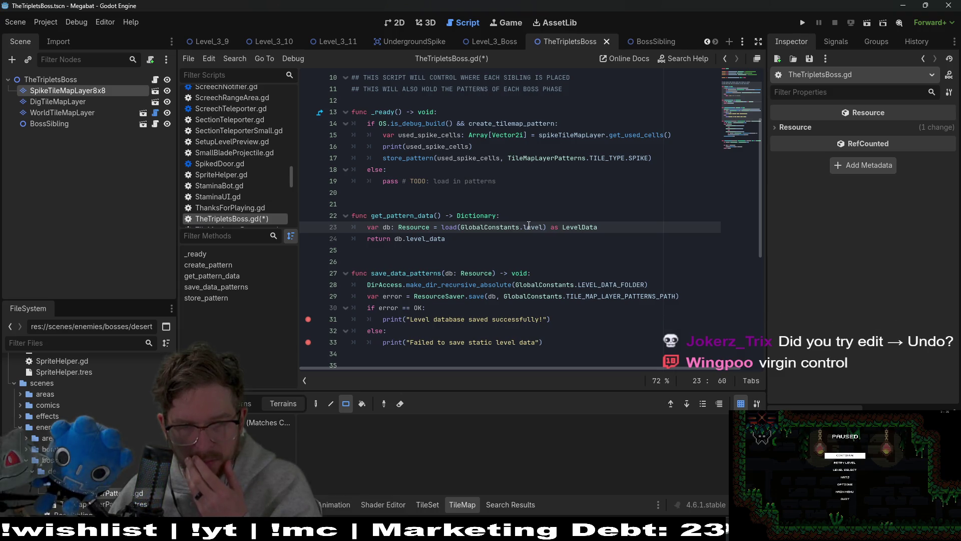
double_click(532, 227)
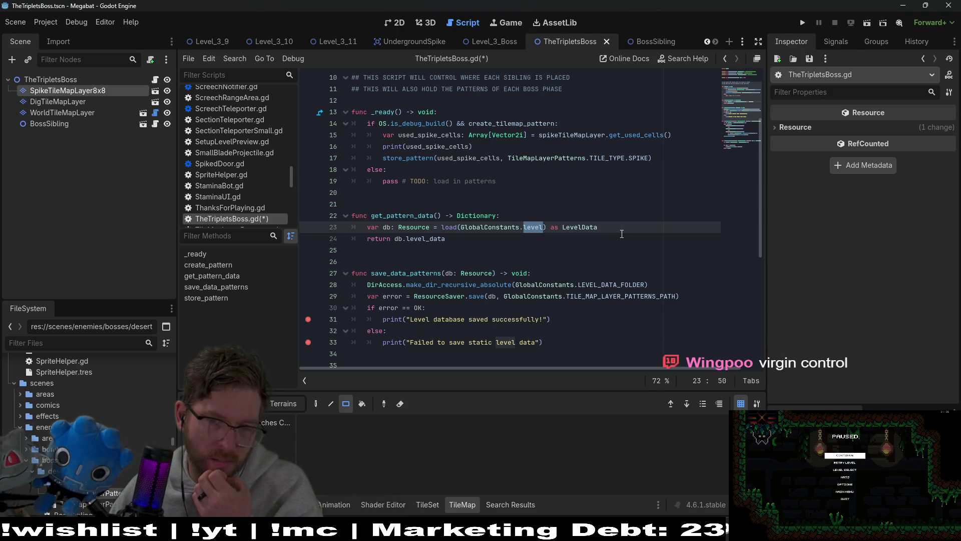
key("Left")
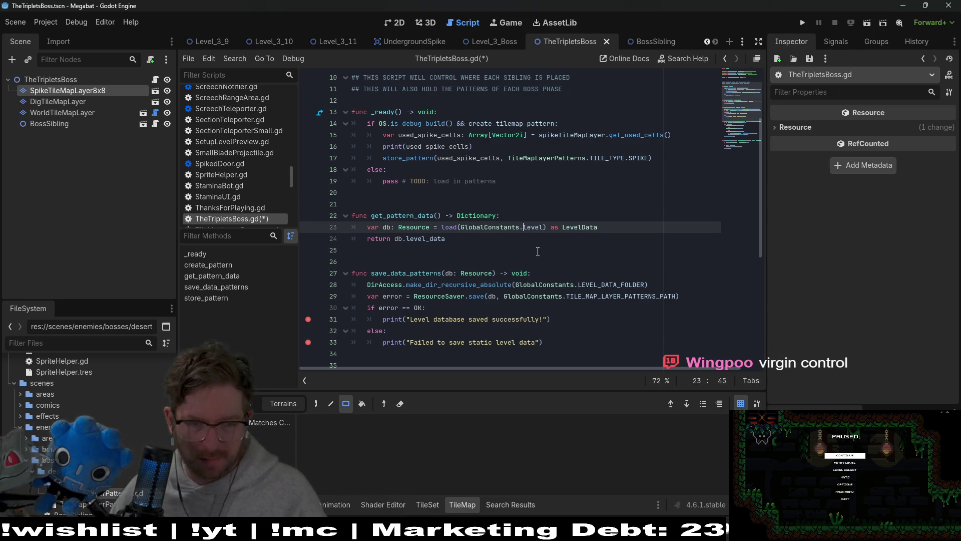
left_click_drag(433, 238, 450, 239)
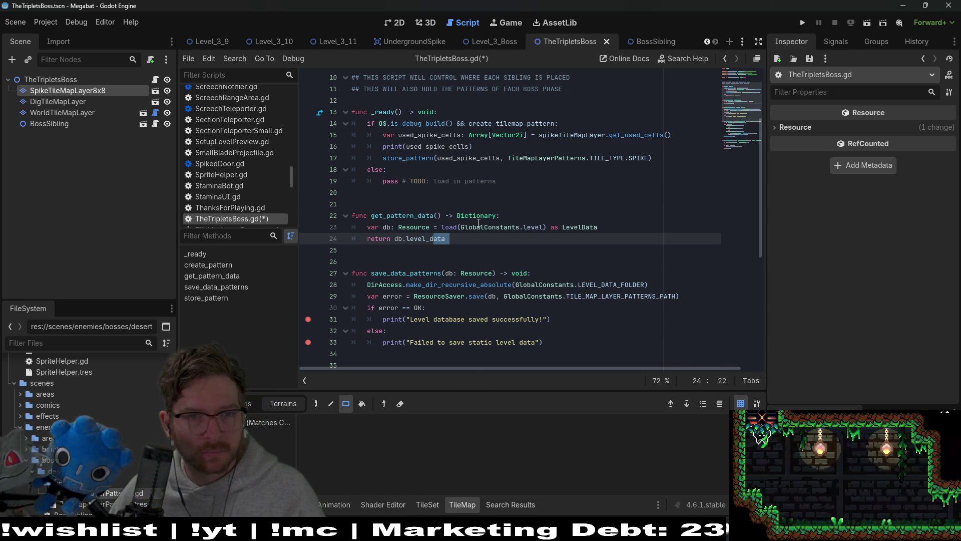
left_click(584, 217)
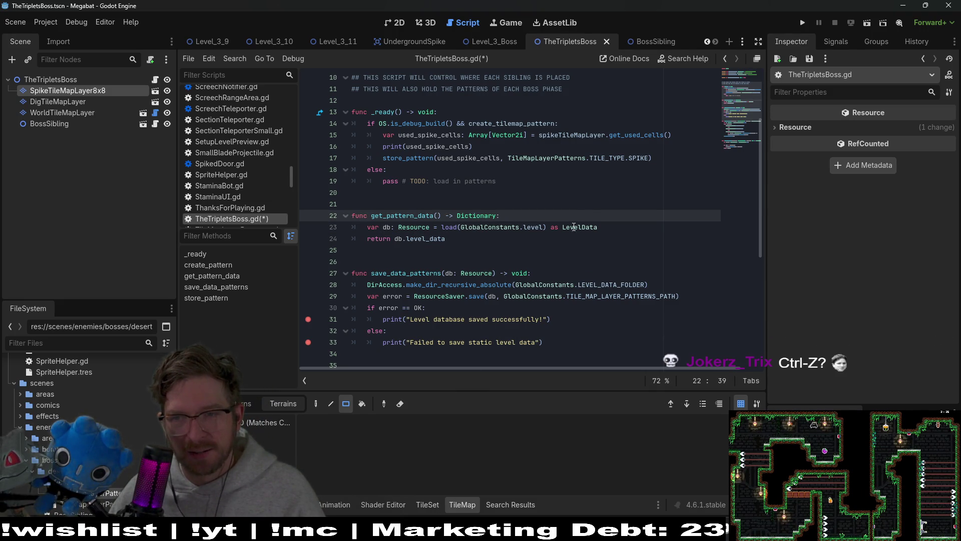
left_click(572, 147)
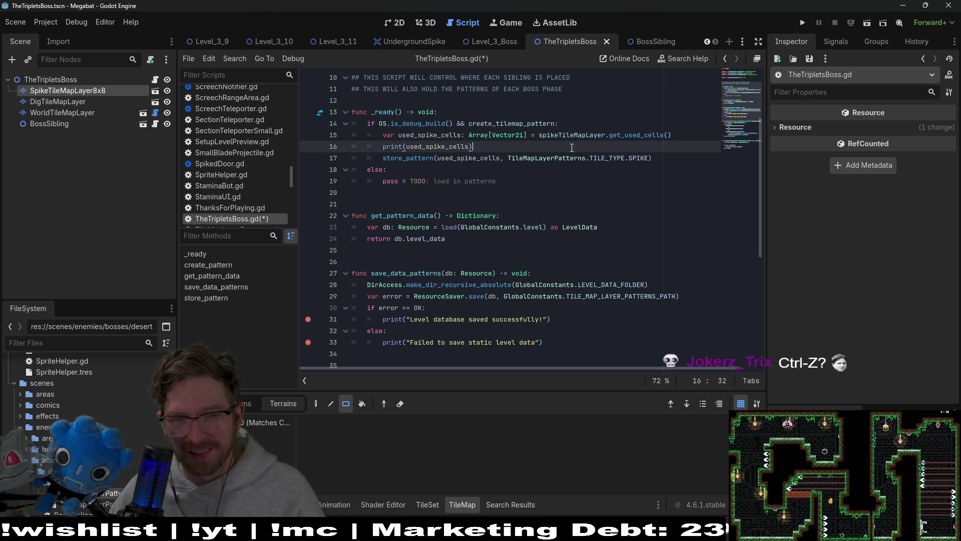
left_click(520, 232)
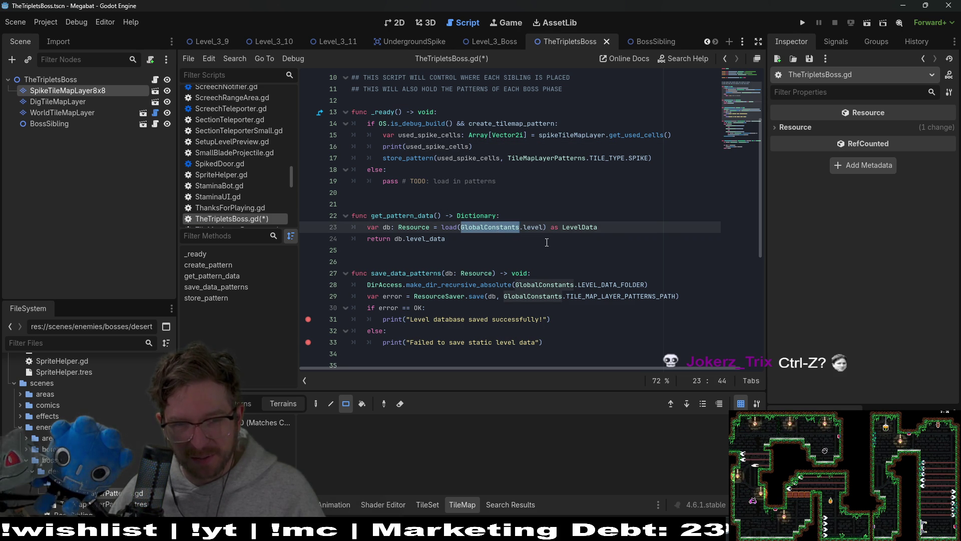
left_click(474, 275)
left_click(537, 247)
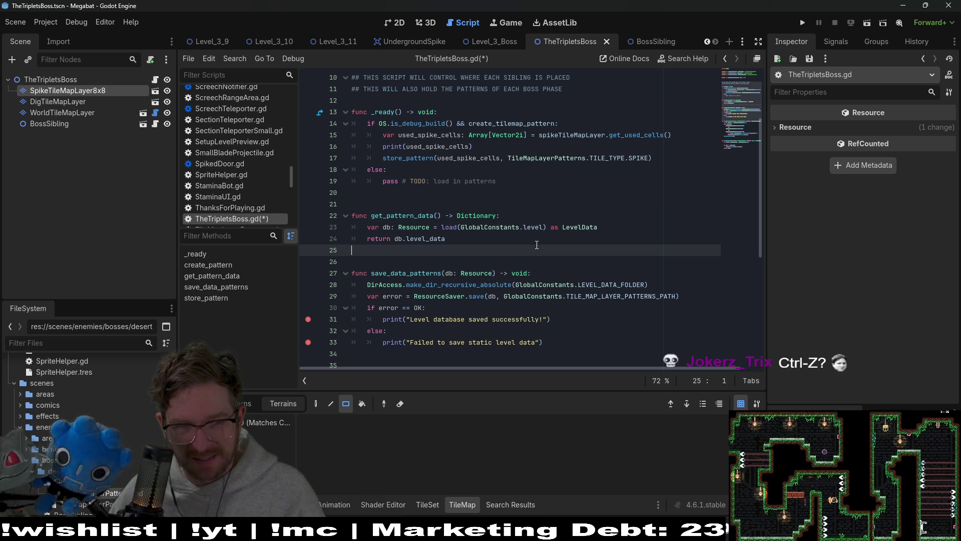
Search the whole project for get_level_data and enlarge the results panel
key("ctrl+shift+f")
type("get_l")
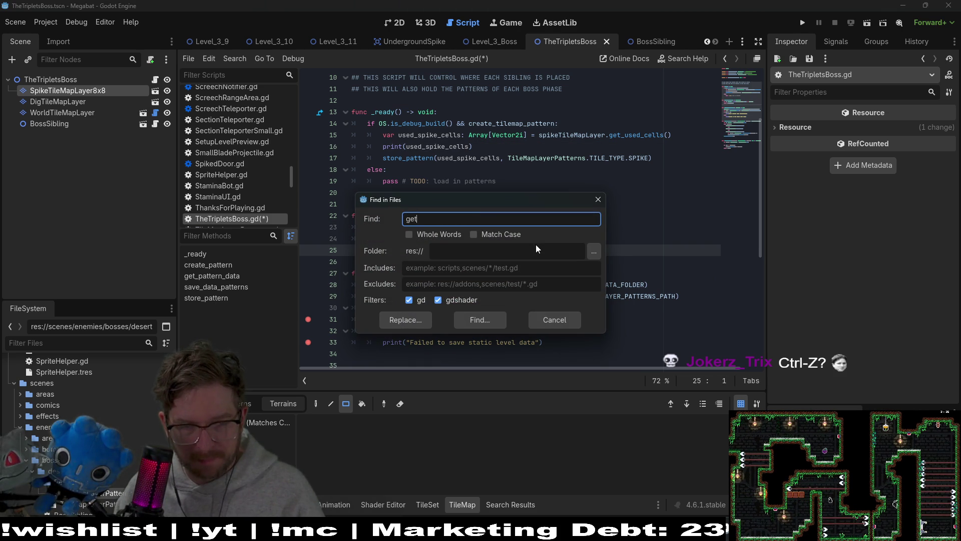
type("evel_data")
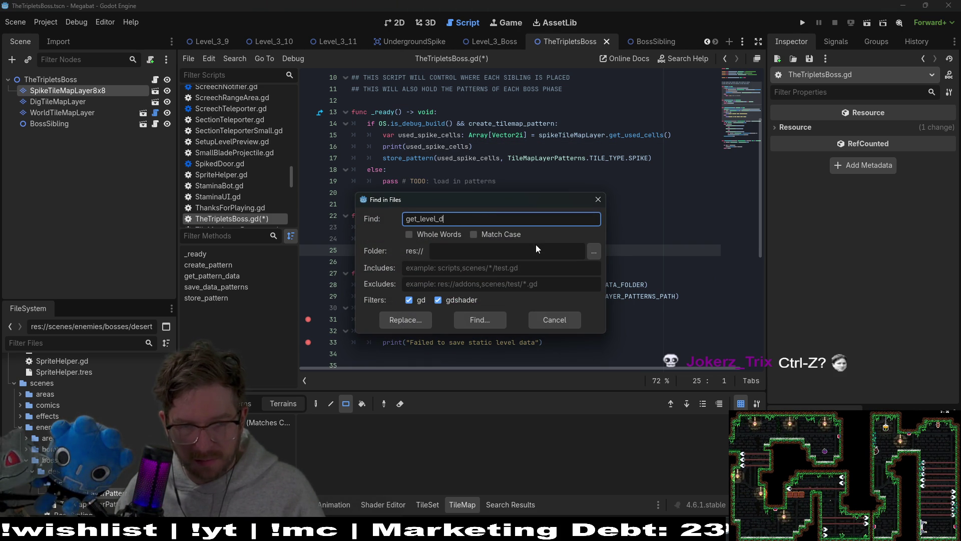
key("Return")
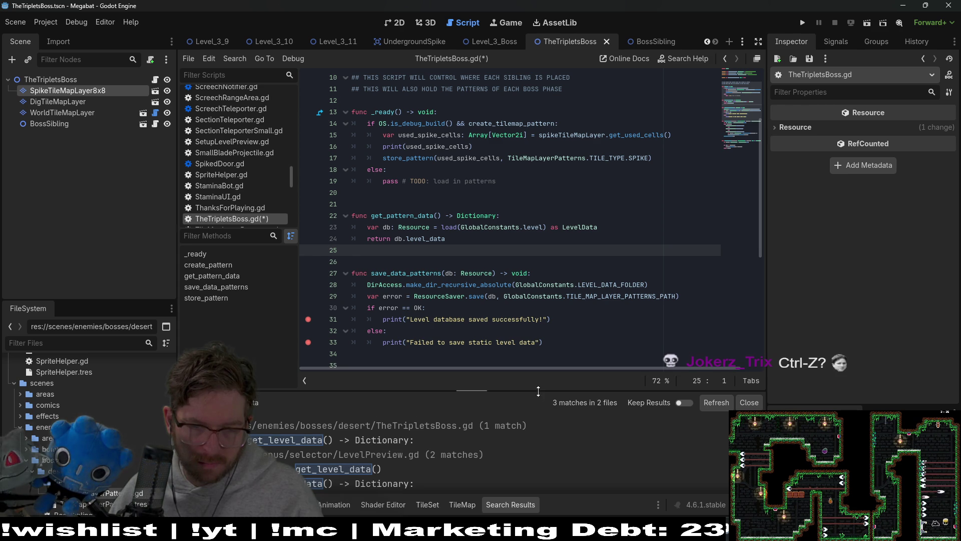
left_click_drag(536, 393, 529, 237)
Inspect get_level_data's definition at line 61 of LevelPreview.gd, then return to the script editor
left_click(345, 318)
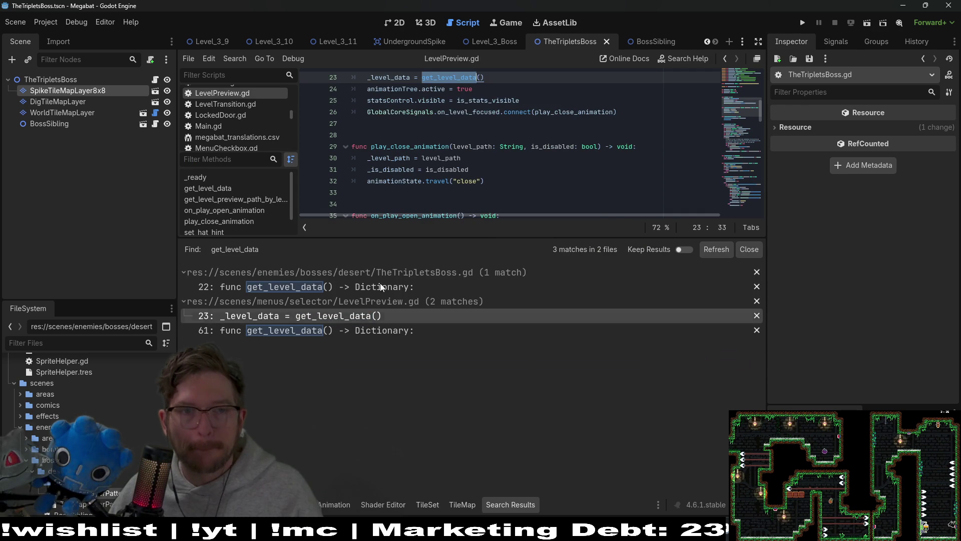
scroll(470, 158, "up", 2)
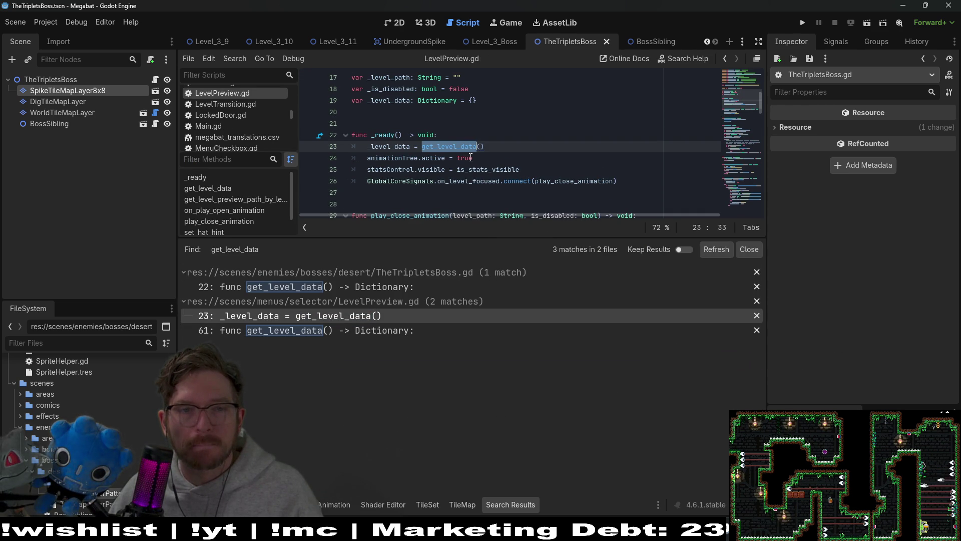
left_click(471, 147, "ctrl")
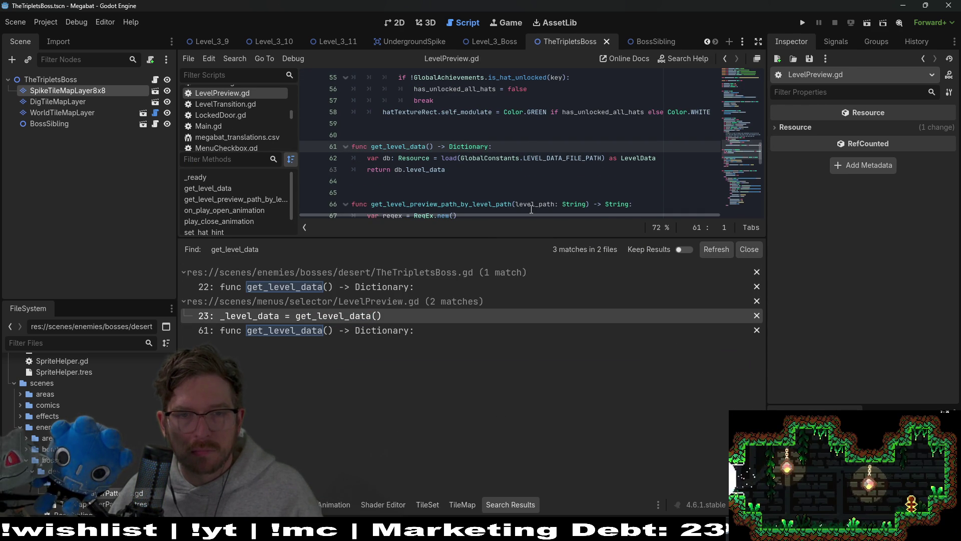
double_click(551, 159)
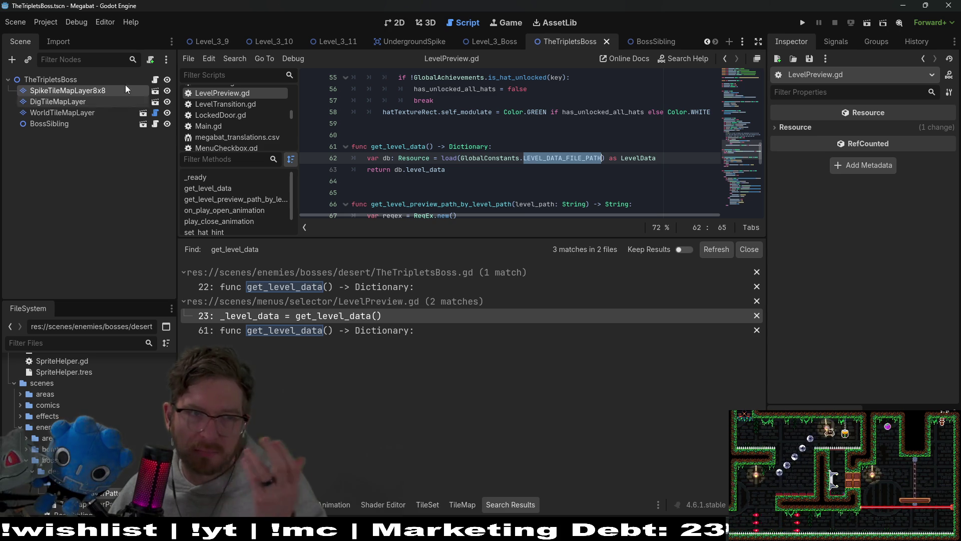
left_click(394, 23)
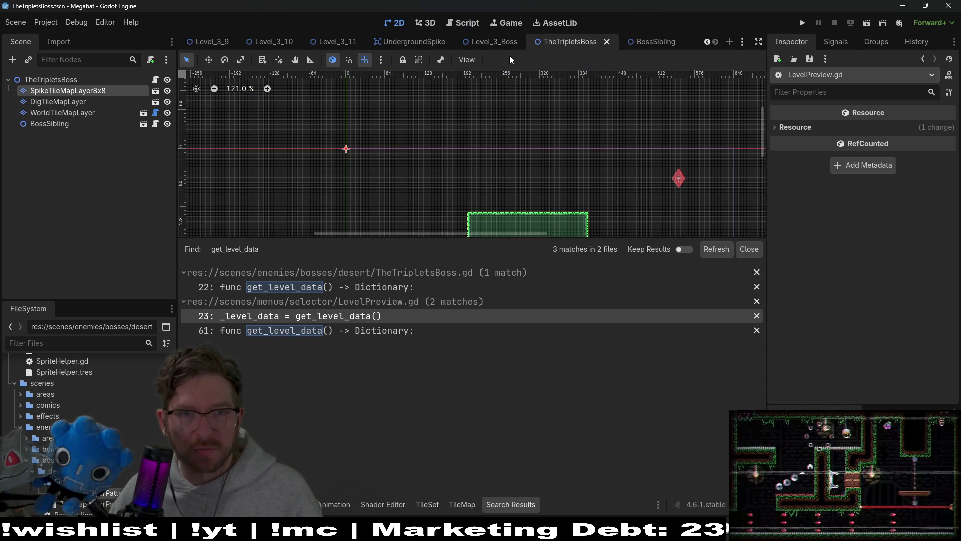
left_click(155, 80)
Replace level in get_pattern_data's load call with TILE_MAP_LAYER_PATTERNS_PATH
scroll(584, 150, "down", 4)
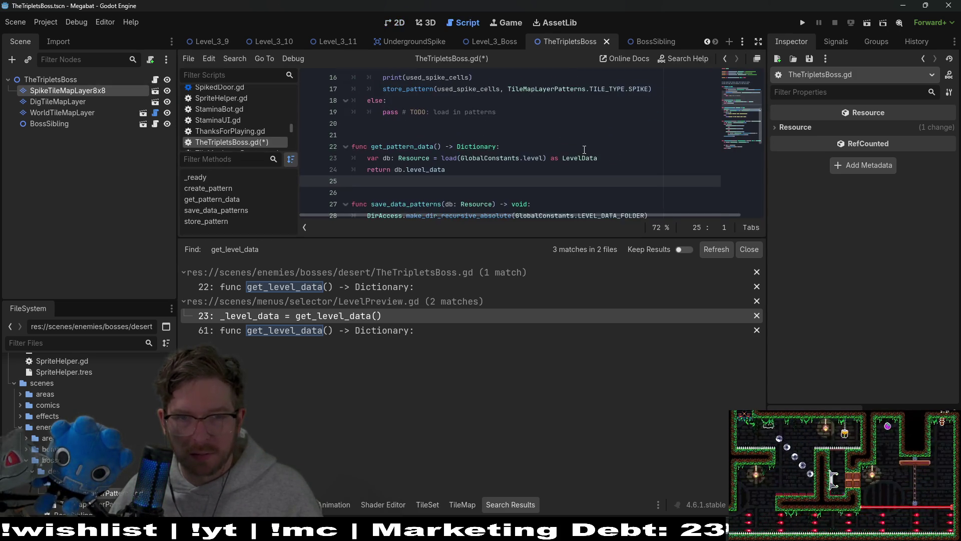
double_click(589, 146)
double_click(610, 159)
key("ctrl+c")
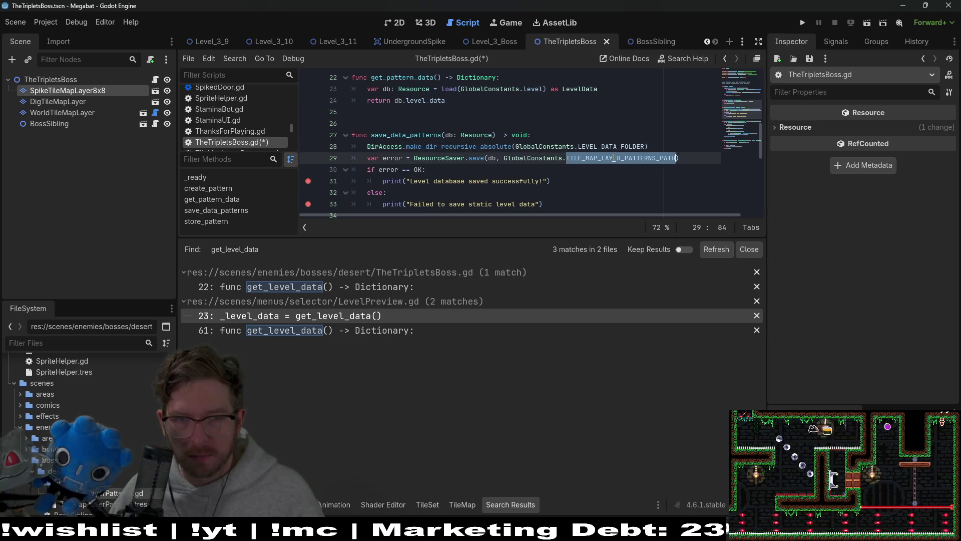
scroll(514, 185, "up", 3)
double_click(536, 192)
key("ctrl+v")
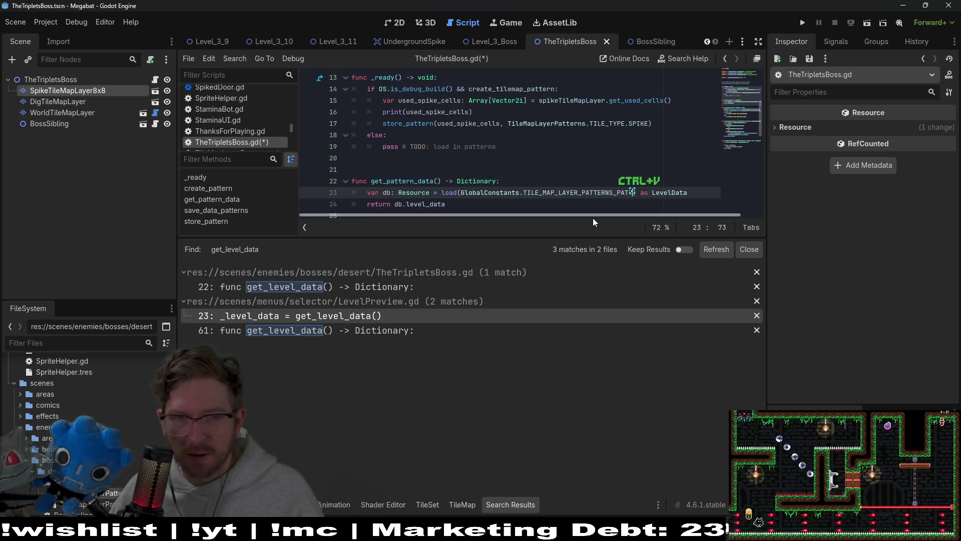
Change the load cast from LevelData to TileMapLayerPatterns via autocomplete
scroll(551, 190, "down", 1)
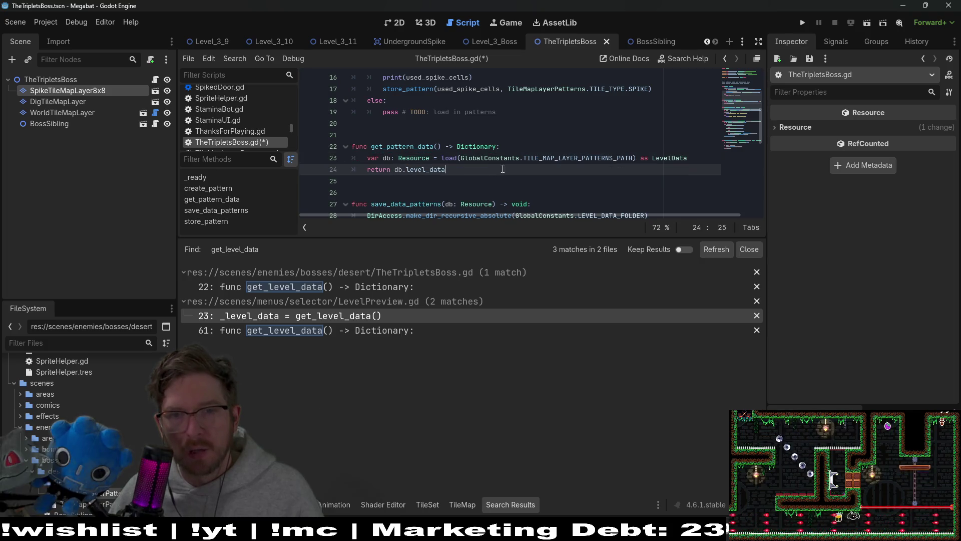
double_click(674, 159)
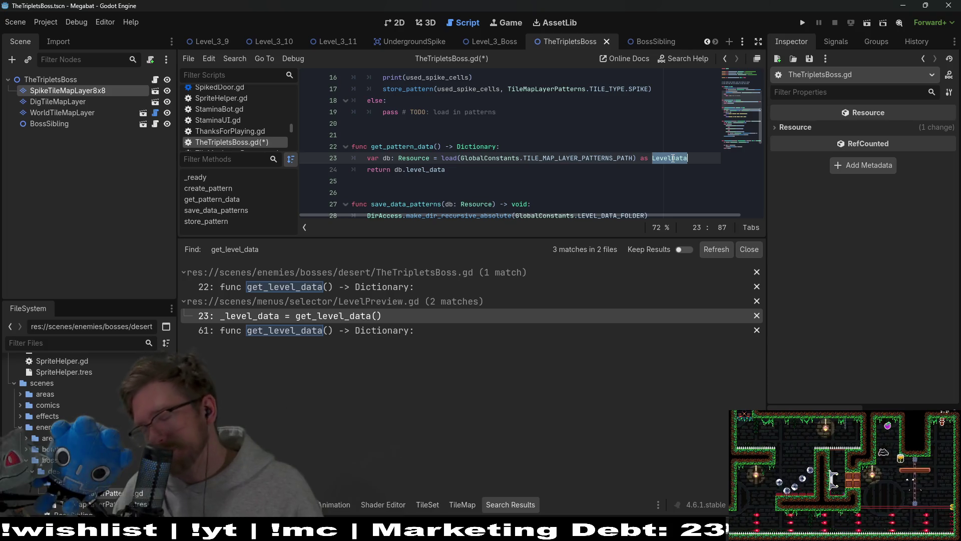
type("L")
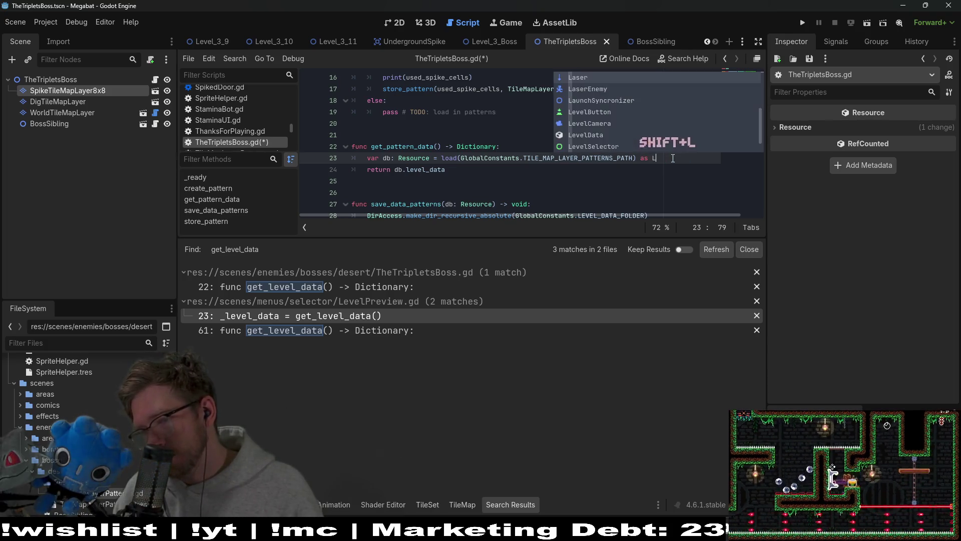
key("BackSpace")
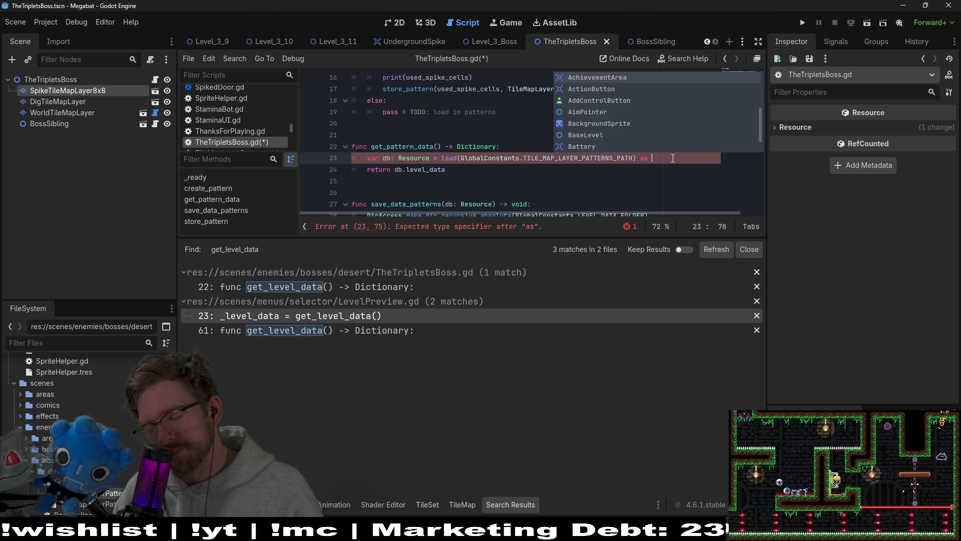
type("TileMap")
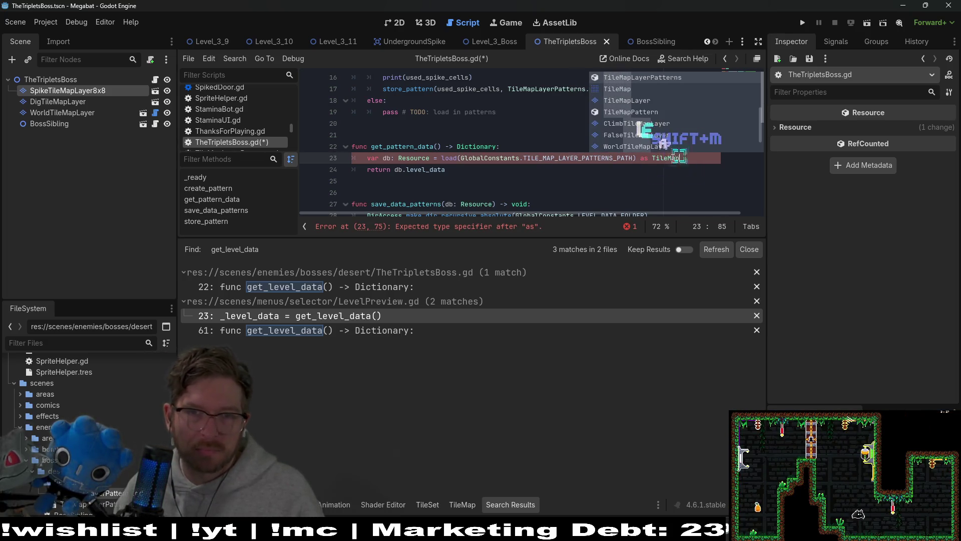
key("Return")
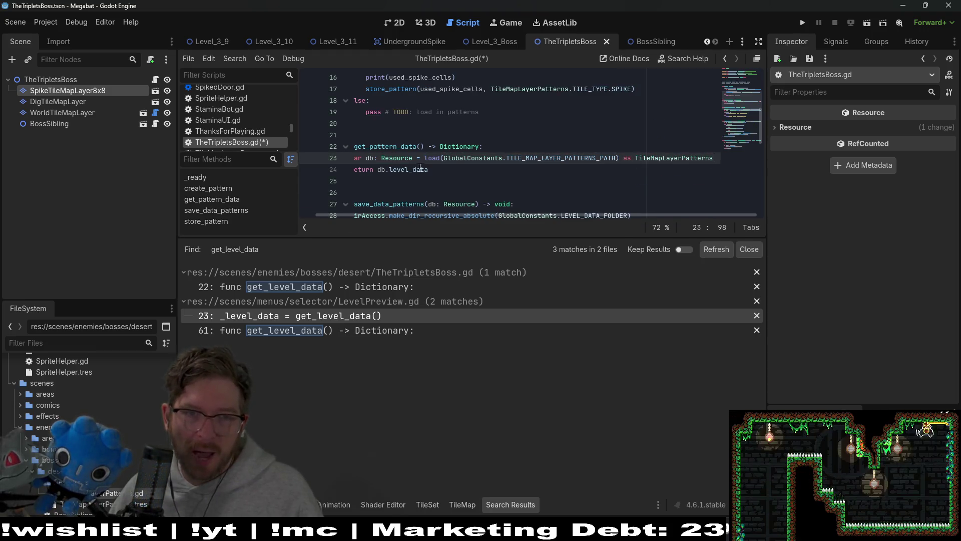
Cut level_data from the return line so it reads 'return db.'
left_click(406, 171)
double_click(406, 170)
key("BackSpace")
key("BackSpace")
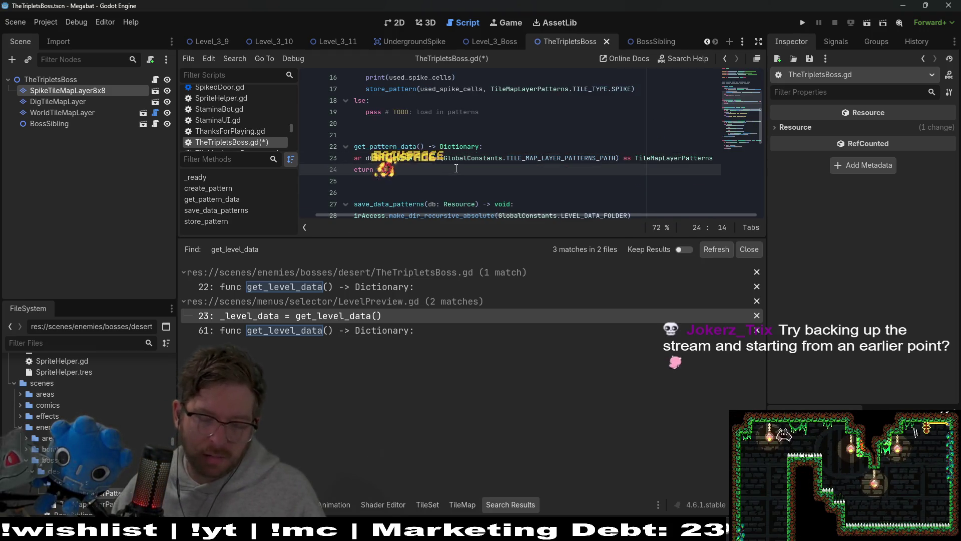
type(".")
left_click_drag(456, 169, 254, 162)
scroll(441, 167, "up", 3)
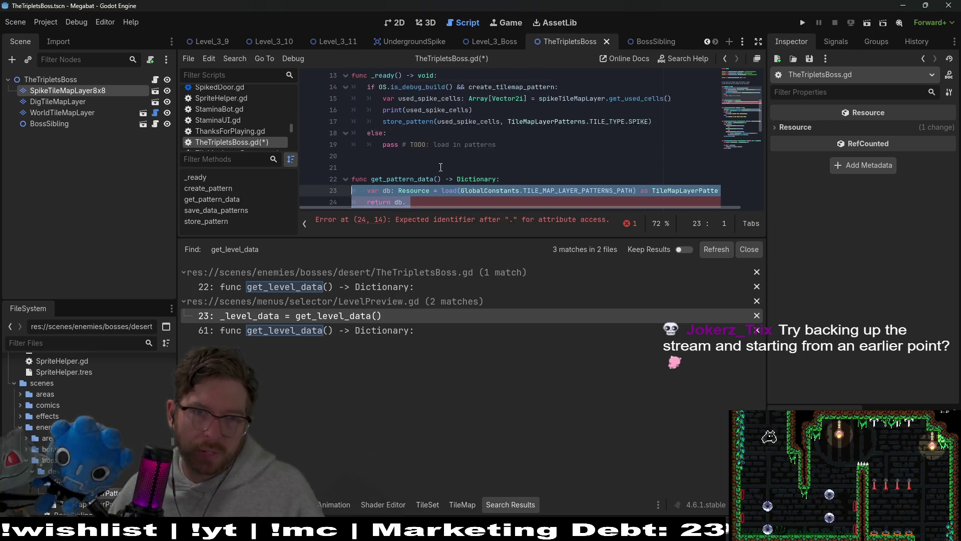
Paste the match tile_type block over 'return db.' in get_pattern_data
scroll(441, 167, "down", 4)
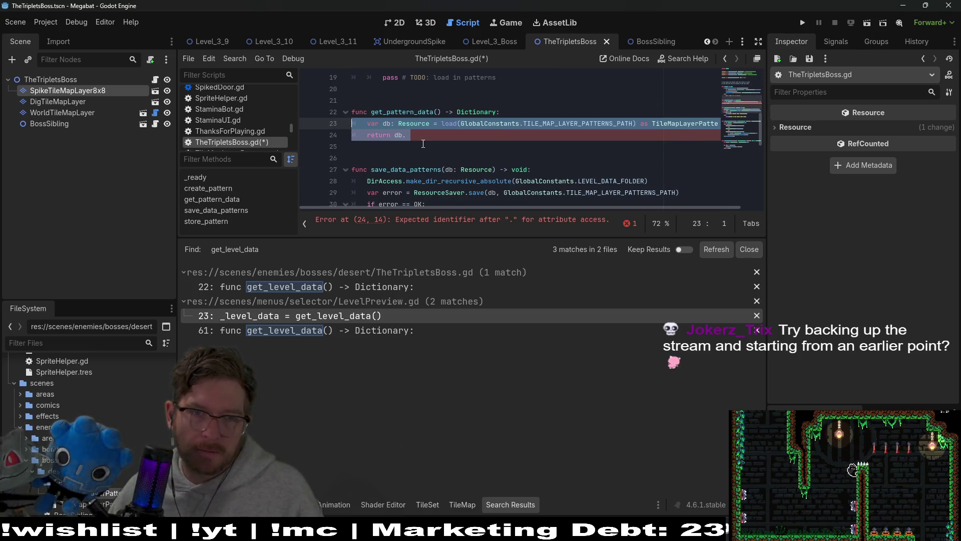
left_click(425, 138)
left_click(439, 113)
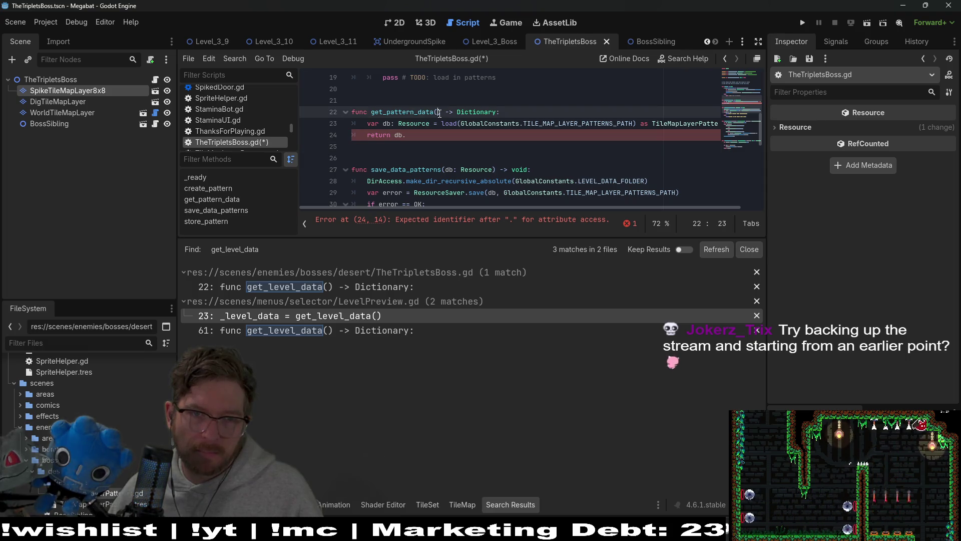
scroll(426, 135, "down", 7)
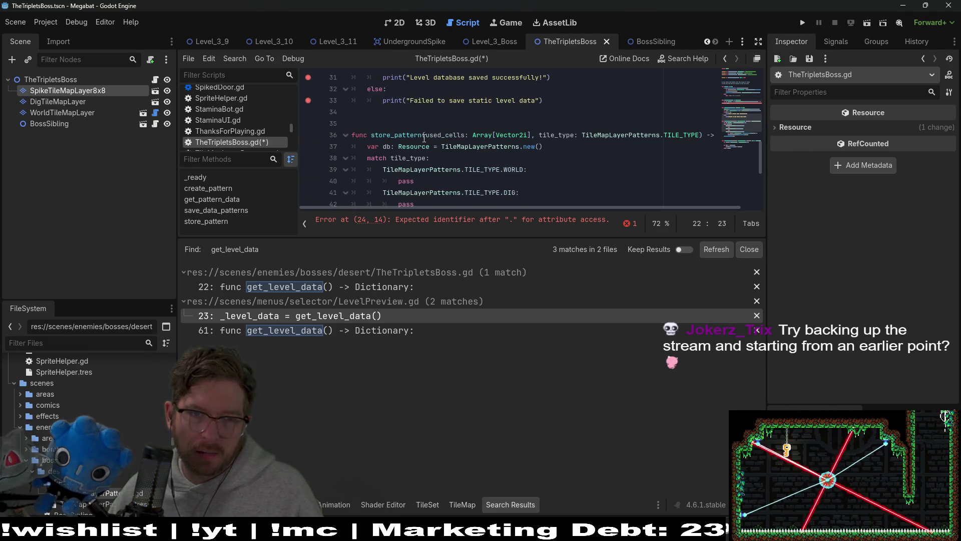
scroll(425, 139, "up", 1)
mouse_move(527, 146)
left_mouse_down()
mouse_move(443, 145)
mouse_move(381, 100)
mouse_move(333, 93)
left_mouse_up()
key("ctrl+c")
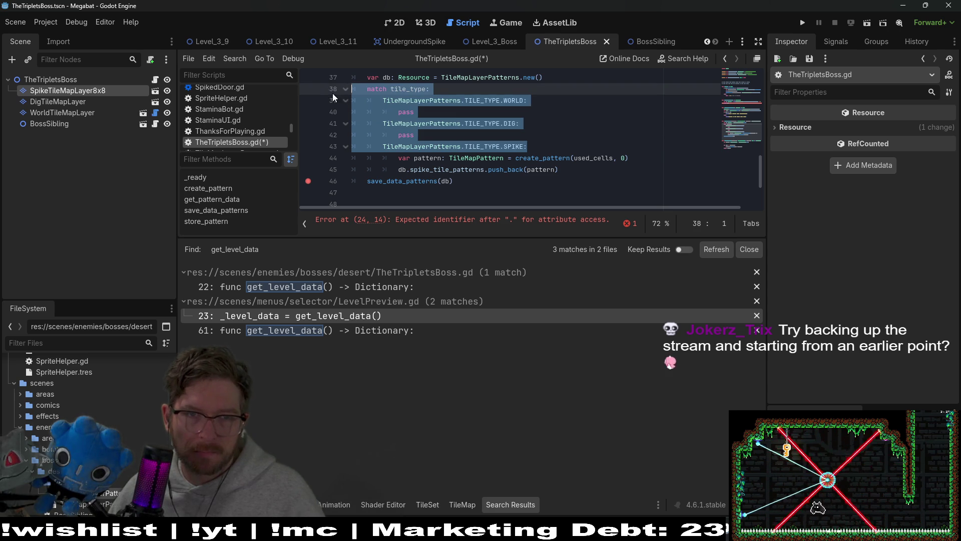
scroll(457, 118, "up", 1)
scroll(457, 118, "up", 5)
left_click_drag(407, 136, 368, 135)
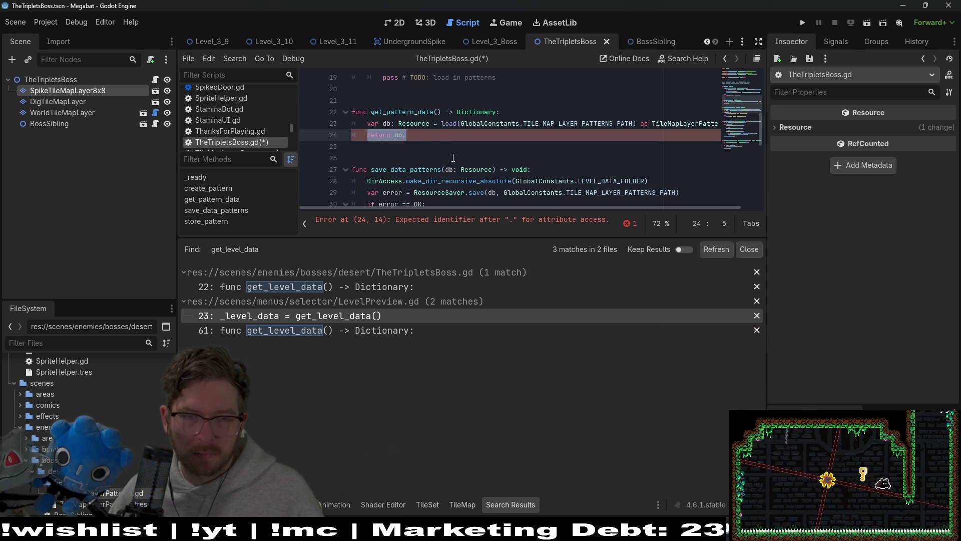
key("ctrl+v")
Add a pass line under the SPIKE case
double_click(474, 111)
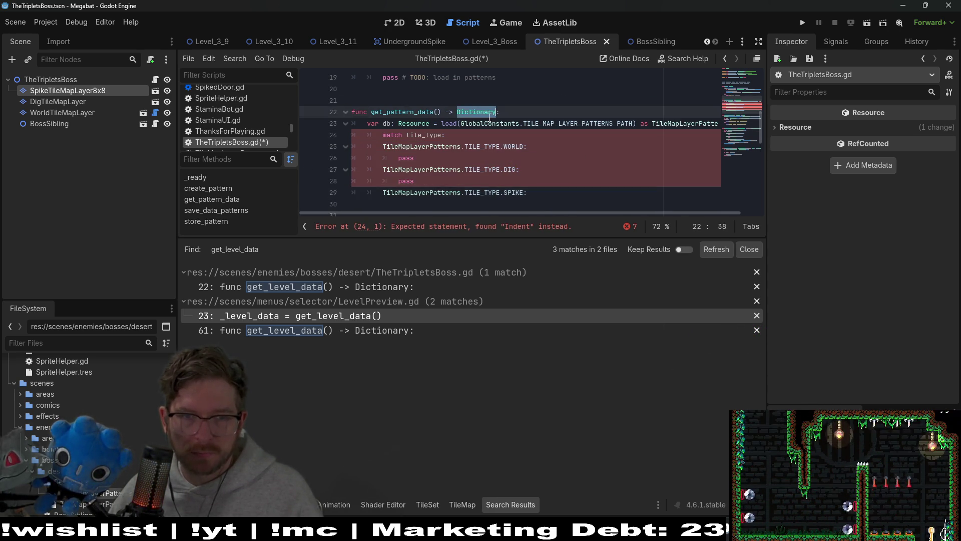
left_click(534, 198)
key("Return")
type("pass")
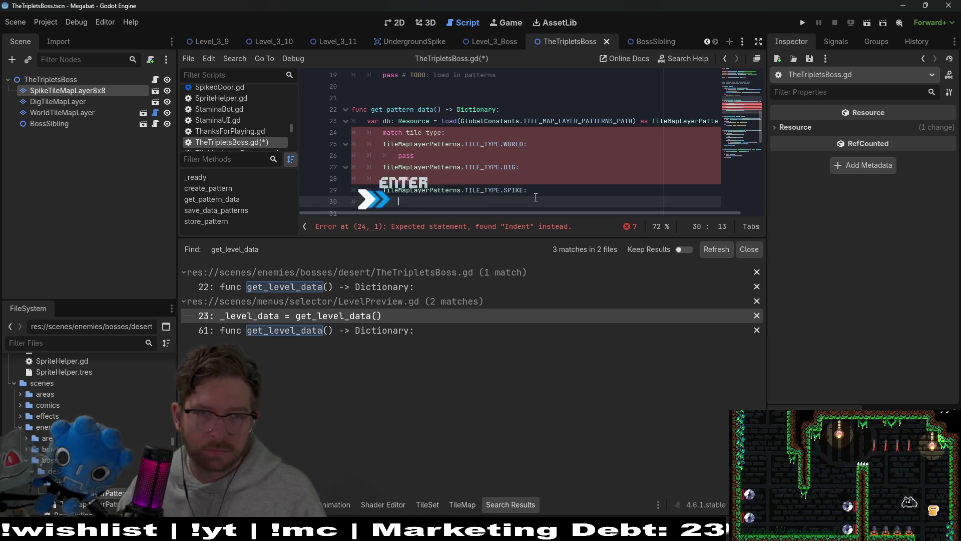
type("ss")
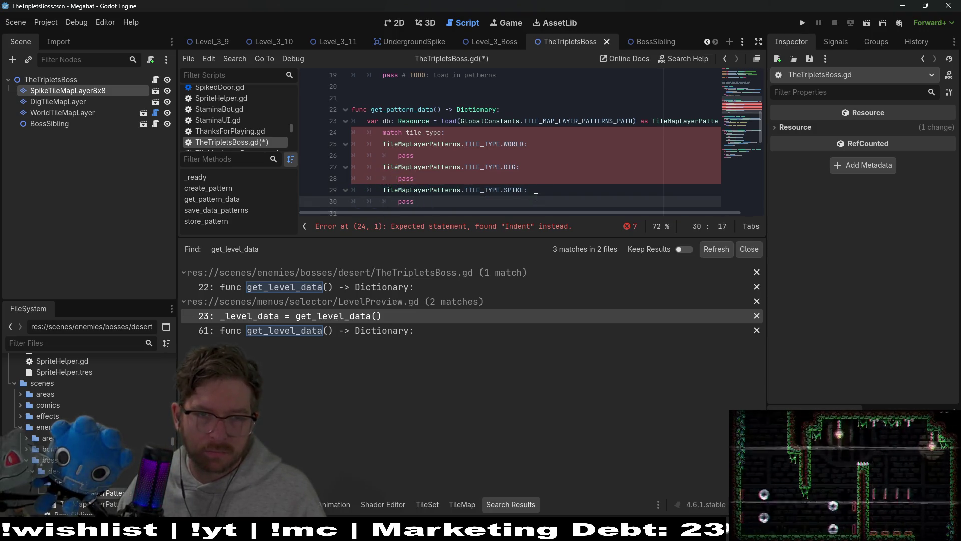
scroll(485, 162, "up", 2)
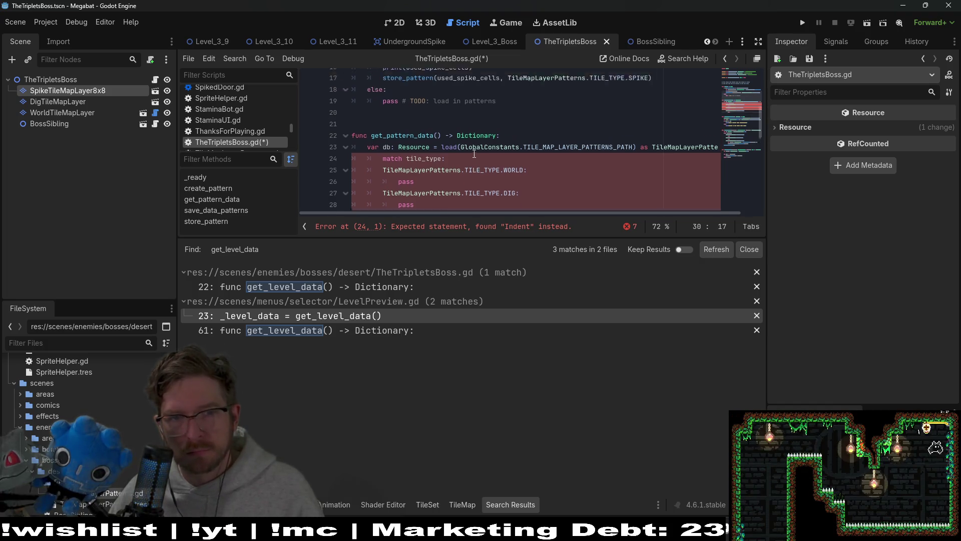
scroll(481, 141, "down", 3)
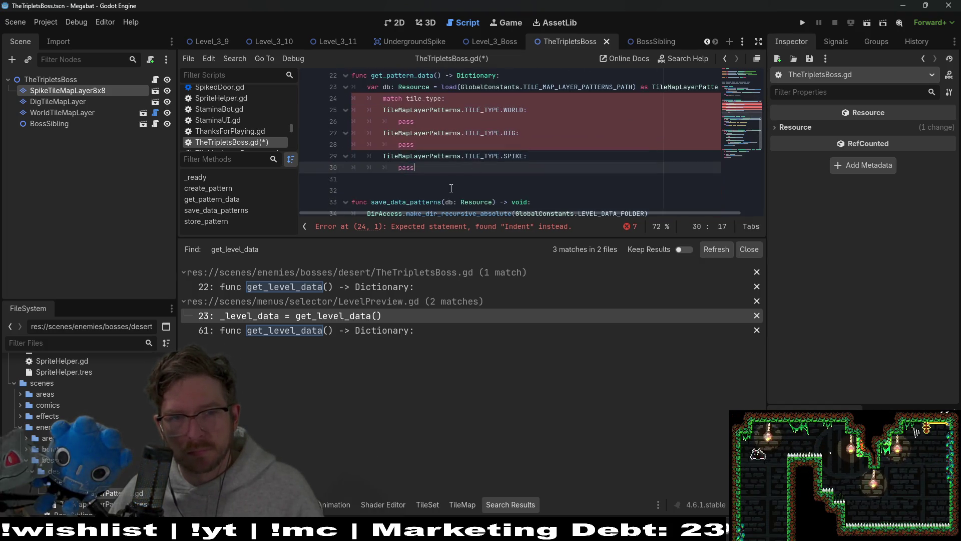
Add a default '_:' case with its own return line below SPIKE
key("Return")
key("BackSpace")
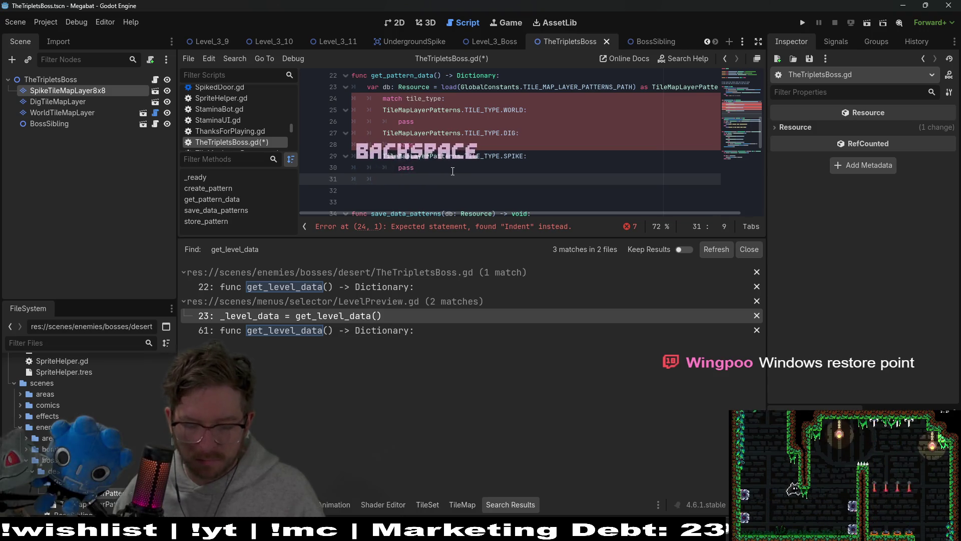
type("_:")
key("Return")
type("return ")
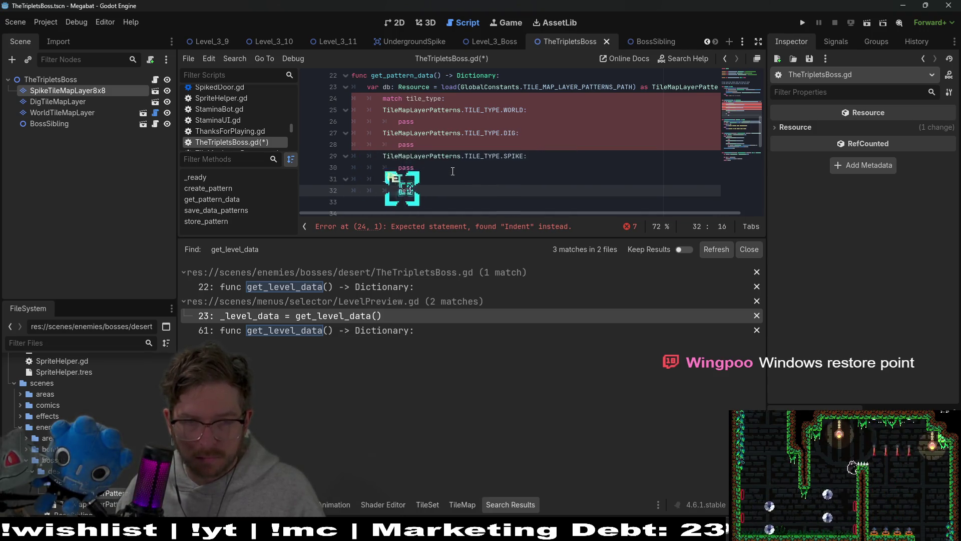
type("{")
left_click(453, 170)
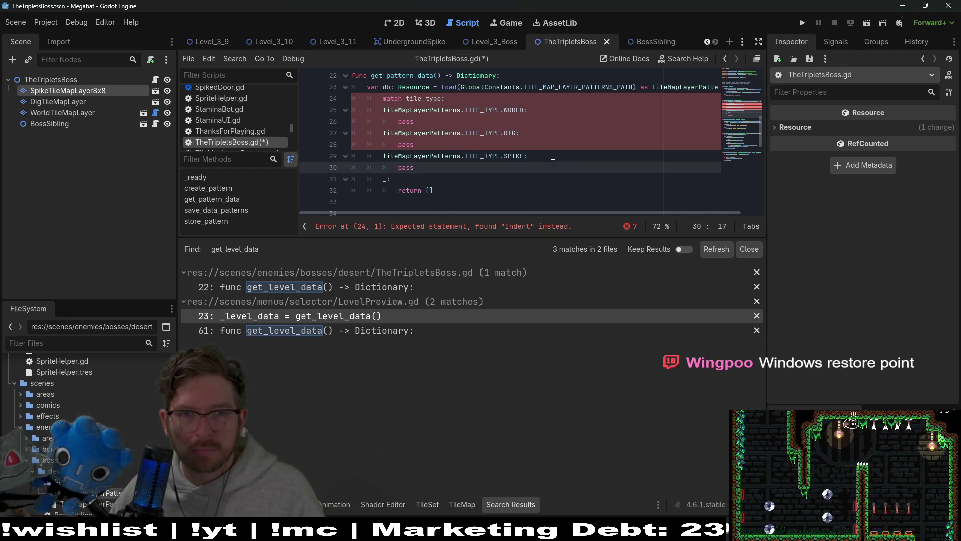
scroll(473, 111, "up", 1)
double_click(473, 111)
Replace Dictionary on line 22 with TileMapPattern using autocomplete
mouse_move(472, 111)
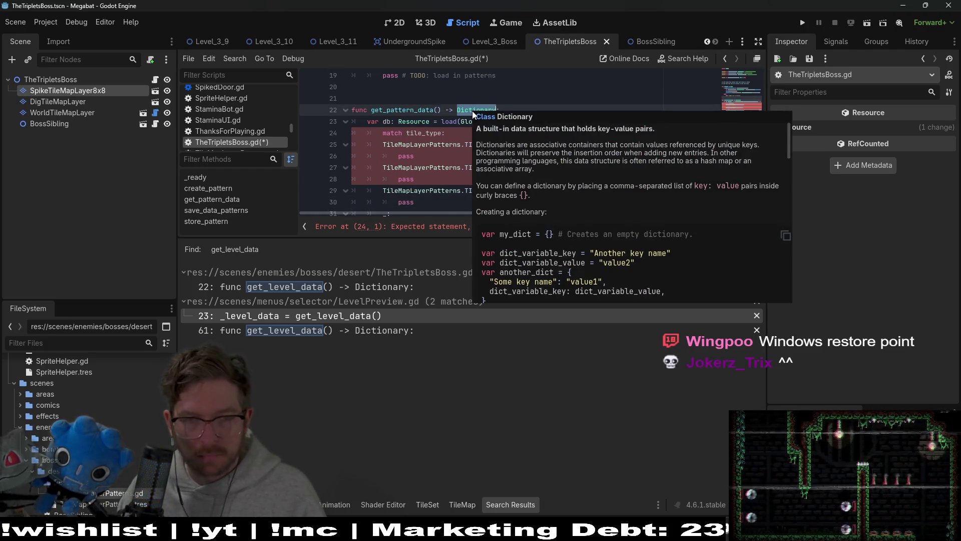
type("Tile")
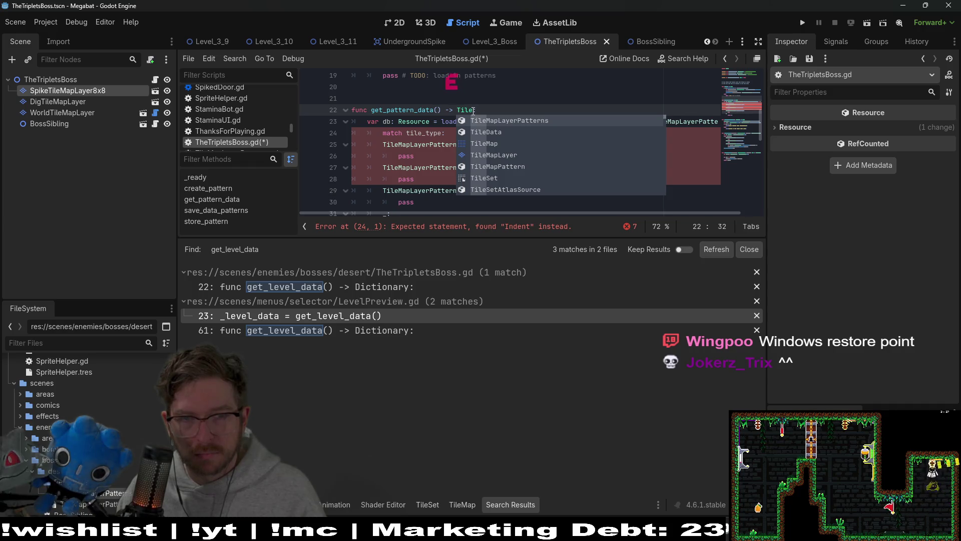
type("MapL")
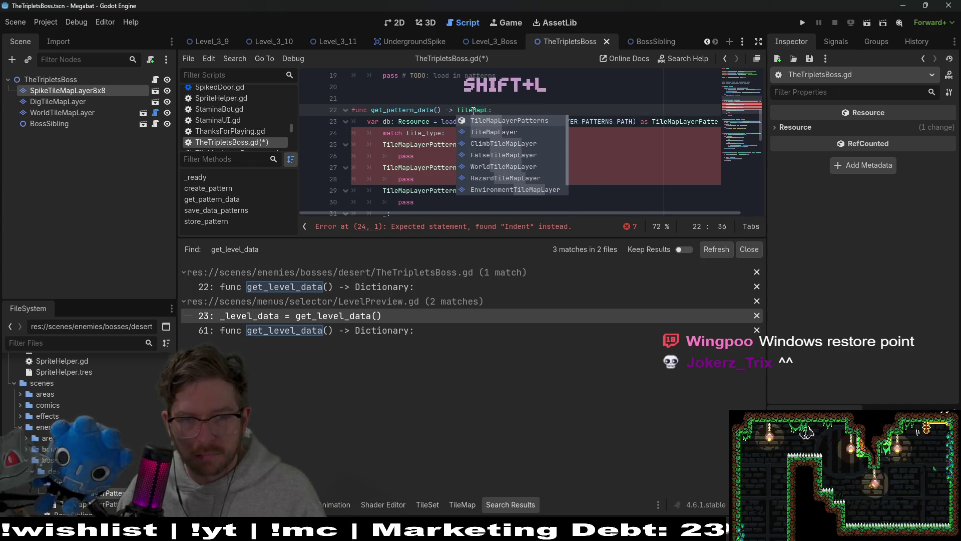
key("BackSpace")
type("Pa")
key("Return")
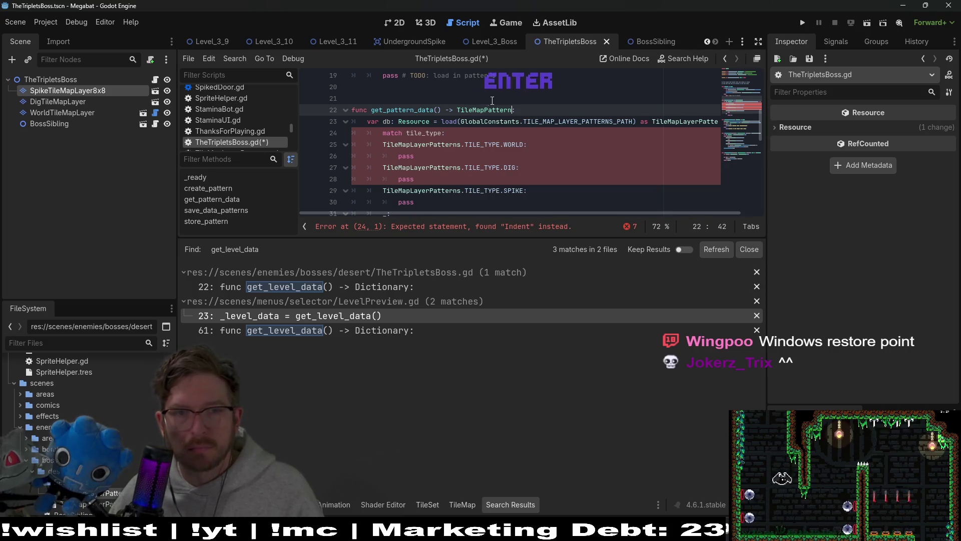
Select TileMapLayerPatterns.TILE_TYPE in the WORLD case
scroll(492, 101, "up", 7)
scroll(532, 110, "down", 3)
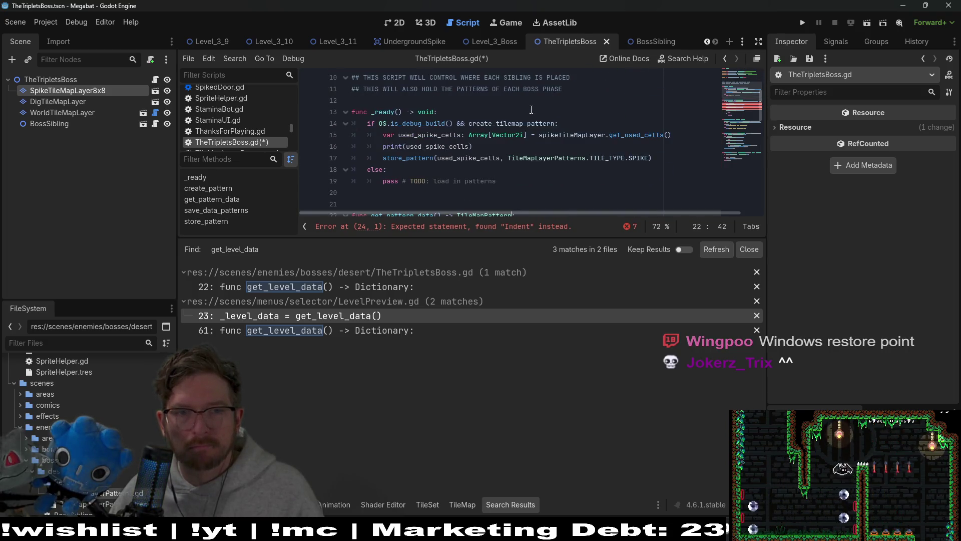
scroll(532, 109, "down", 2)
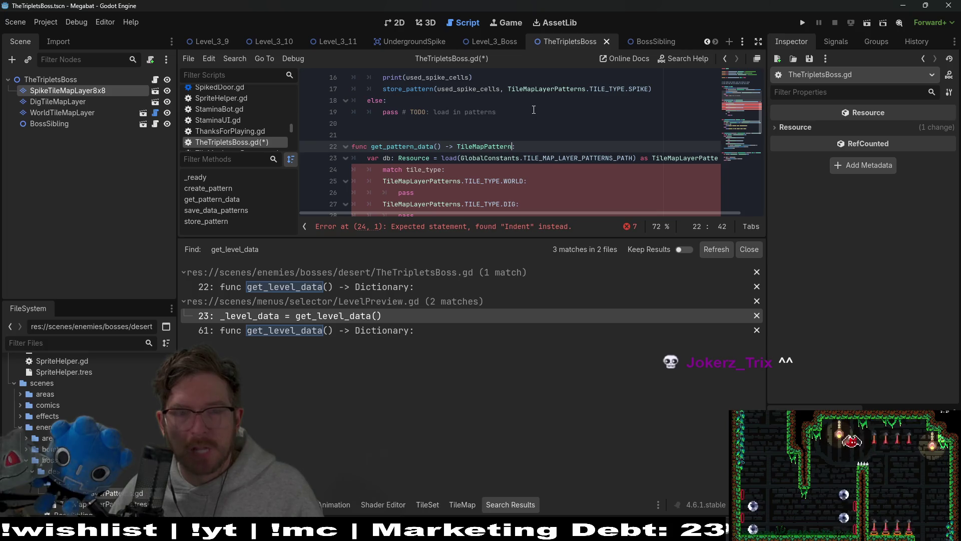
scroll(481, 142, "down", 2)
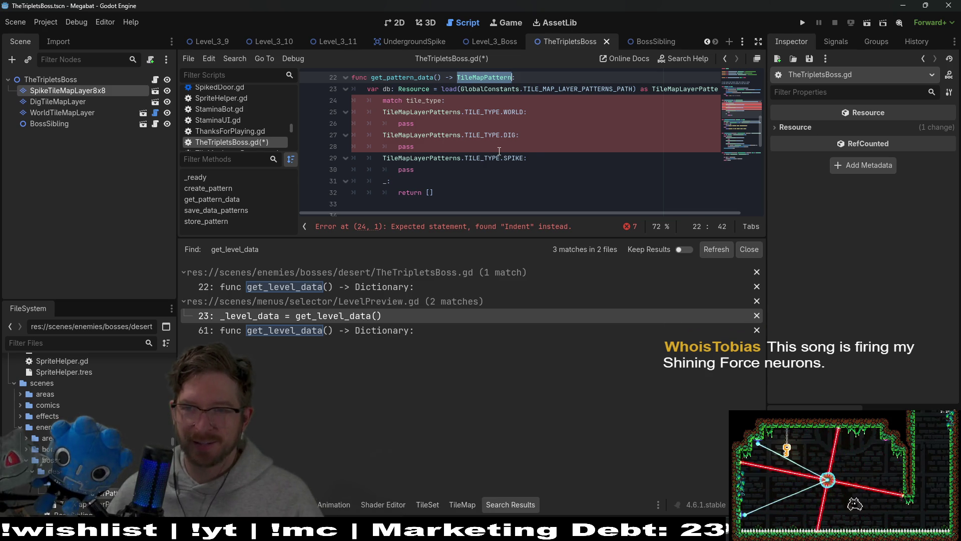
scroll(513, 163, "up", 1)
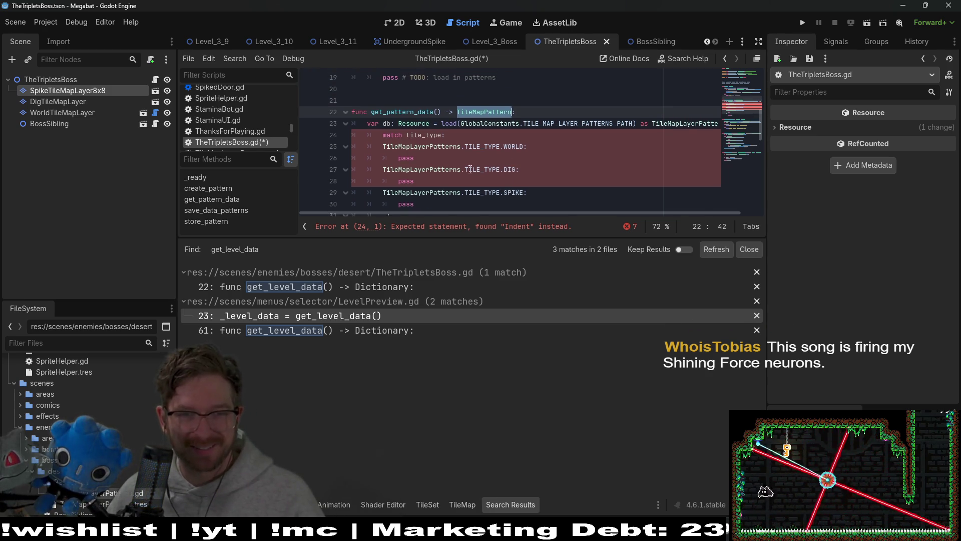
scroll(471, 169, "down", 1)
scroll(471, 170, "up", 1)
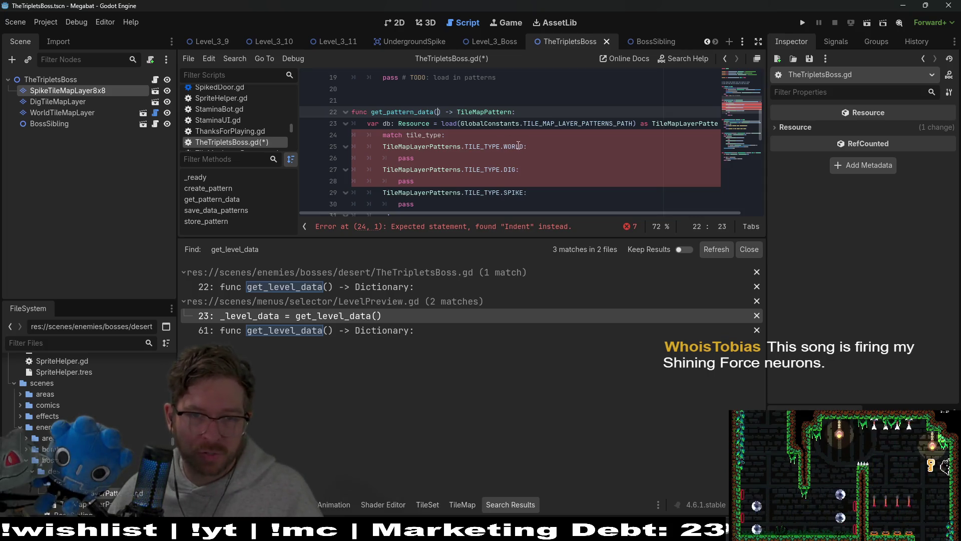
left_click_drag(500, 147, 382, 147)
key("ctrl+c")
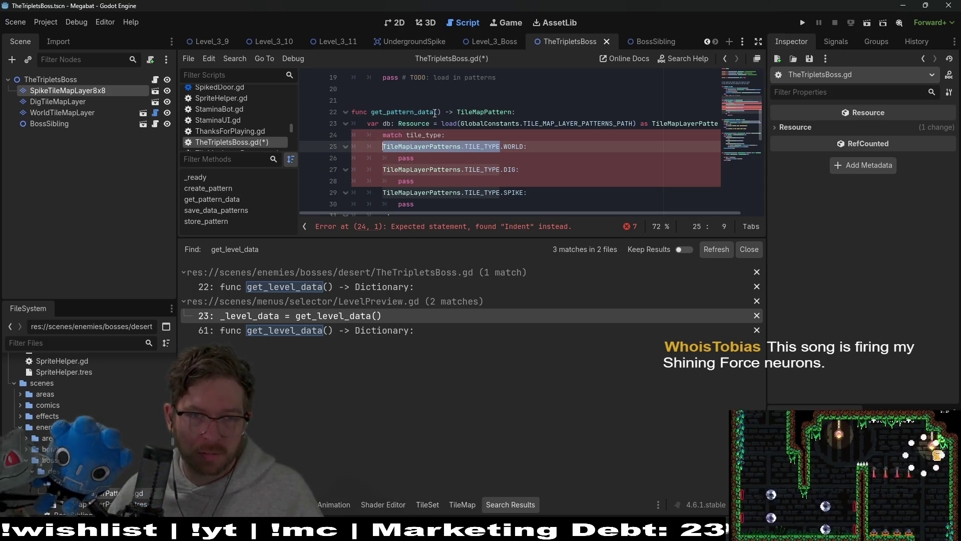
Add 'tile_type: TileMapLayerPatterns.TILE_TYPE' inside get_pattern_data's parentheses and check its uses
left_click(440, 112)
type("type: ")
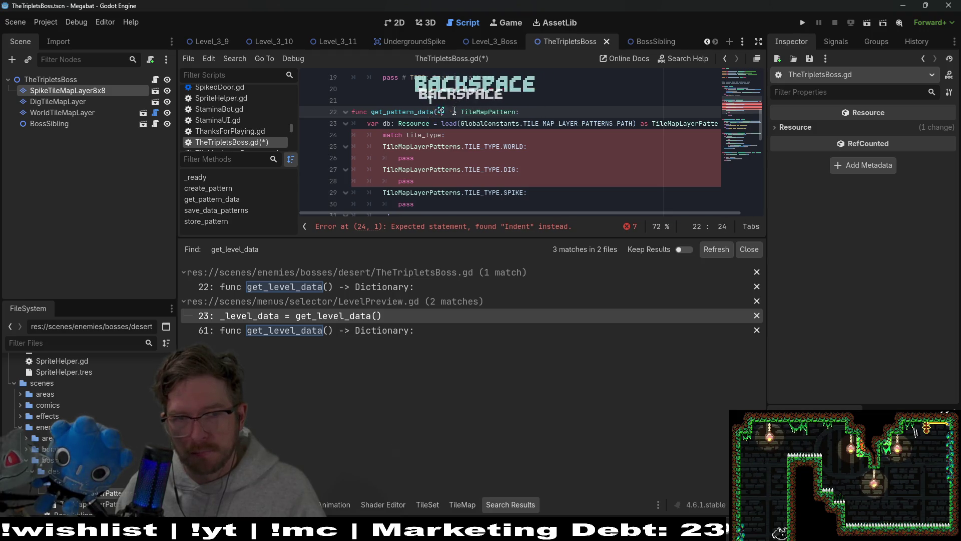
type("e_")
type("type: TileMapLayerPatterns.TILE_TYPE")
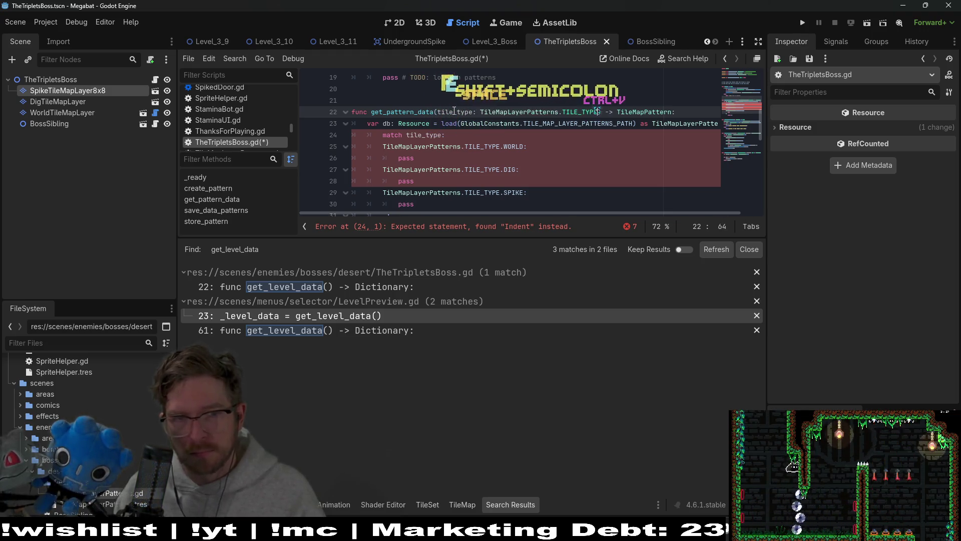
key("ctrl+v")
double_click(455, 112)
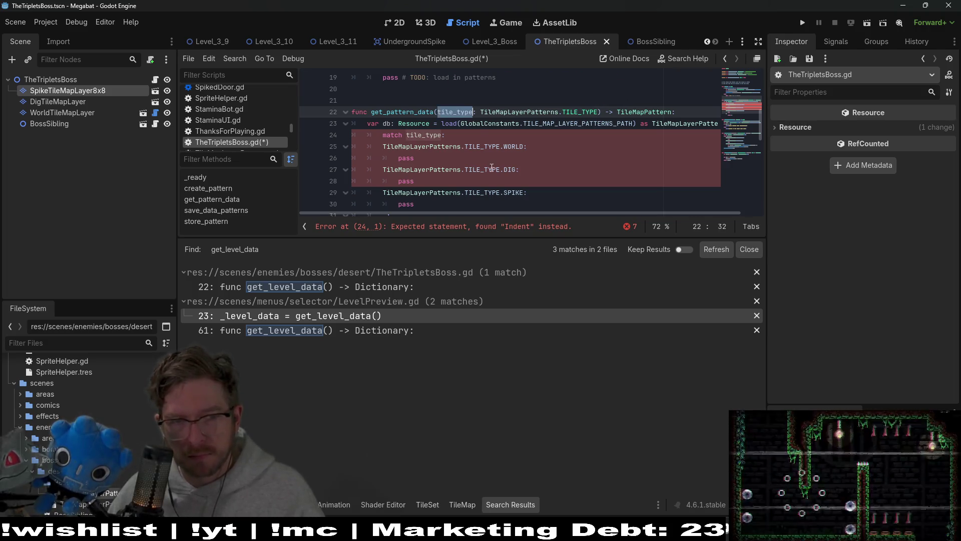
left_click(542, 144)
scroll(501, 150, "down", 2)
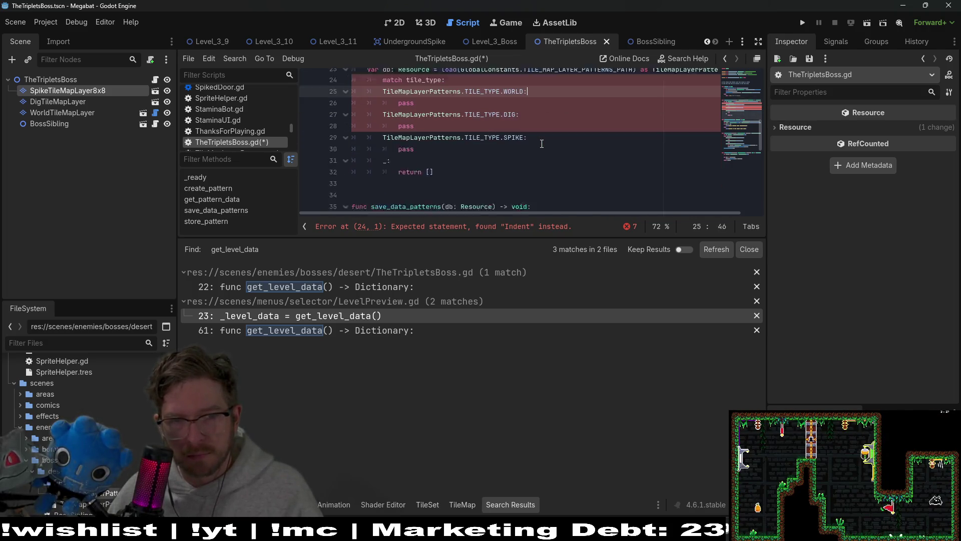
left_click(481, 135)
scroll(481, 160, "up", 2)
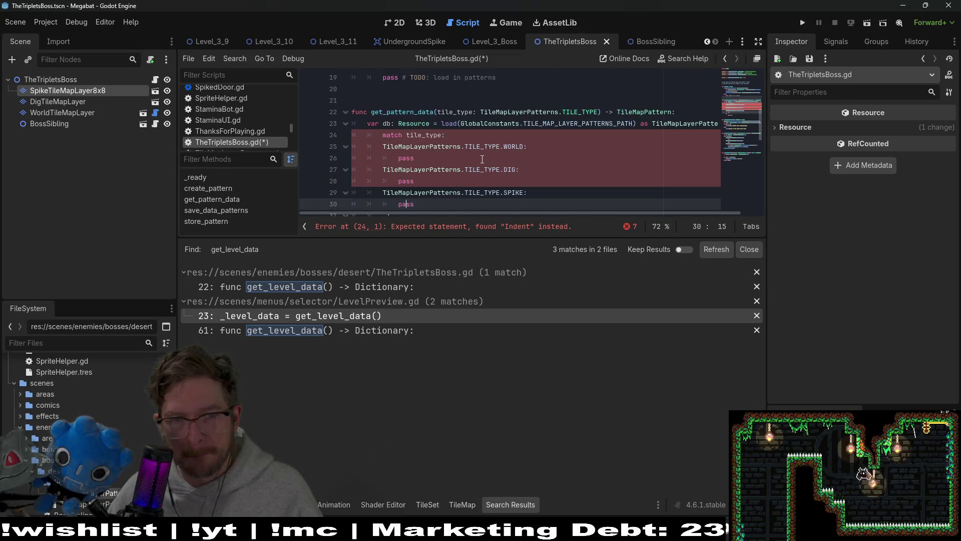
scroll(435, 159, "down", 1)
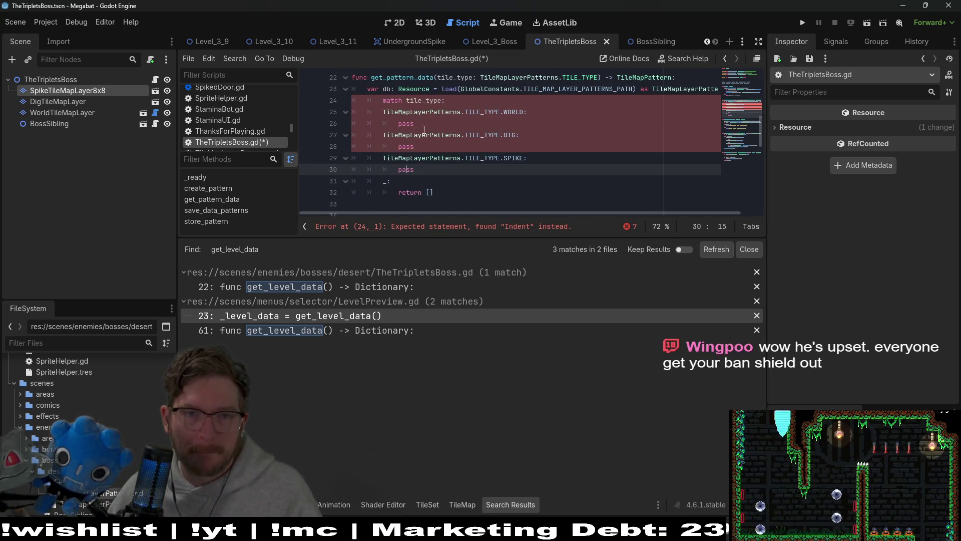
Replace 'pass' with 'return []' in the WORLD and DIG cases
double_click(410, 123)
type("turn []")
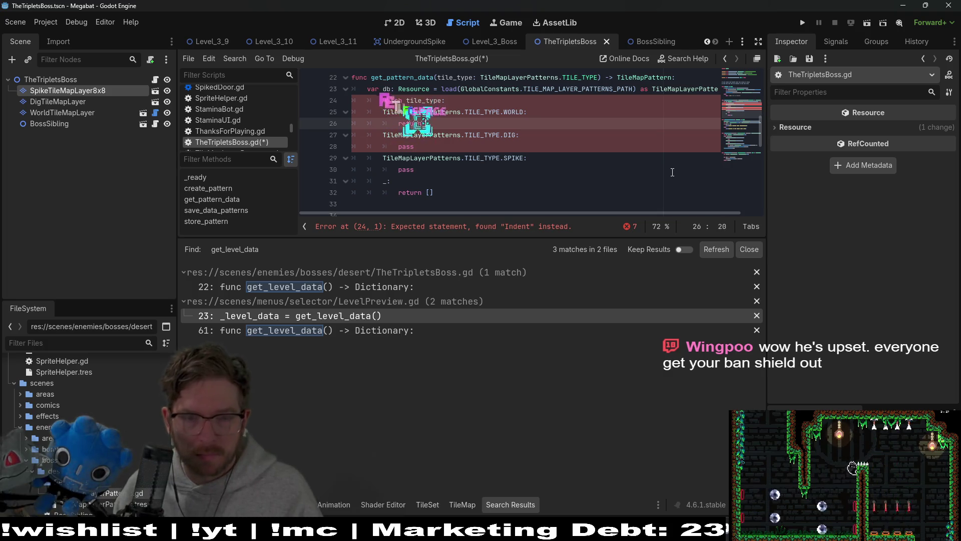
left_click(411, 147)
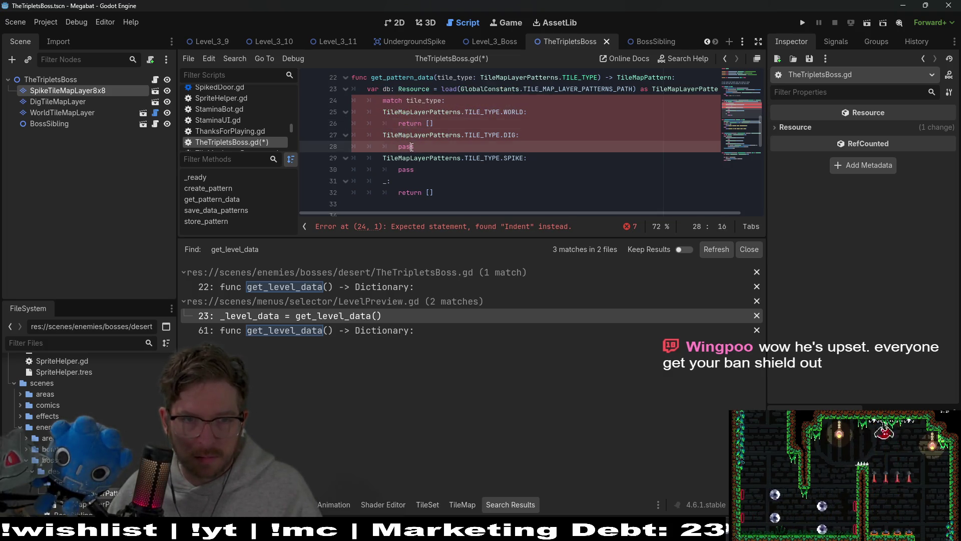
type("turn []")
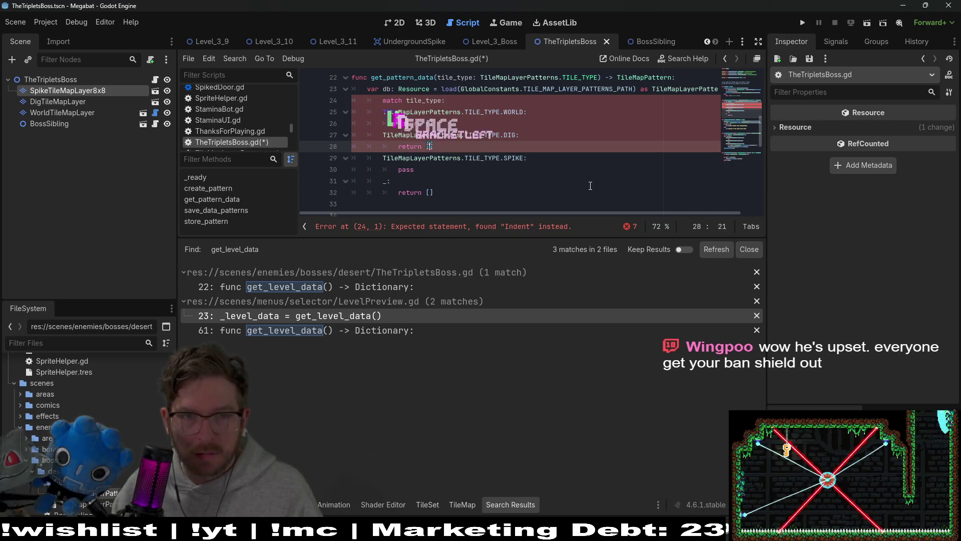
Change get_pattern_data's return type to Array[TileMapPattern]
double_click(635, 78)
key("ctrl+c")
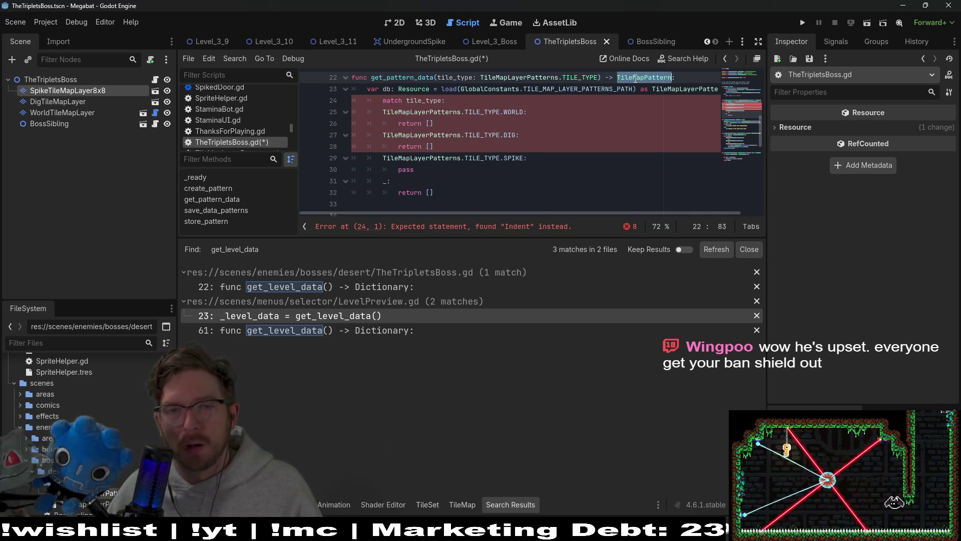
mouse_move(635, 79)
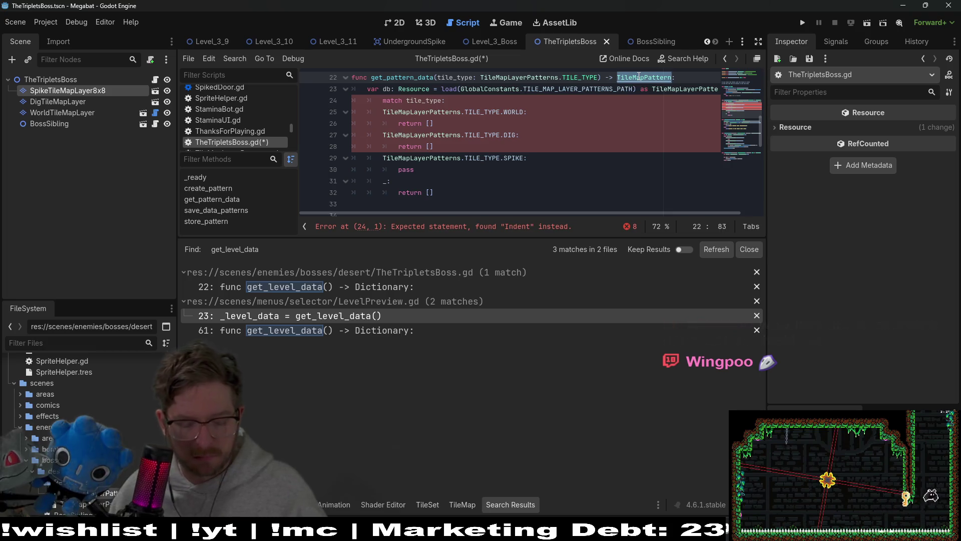
type("Array[")
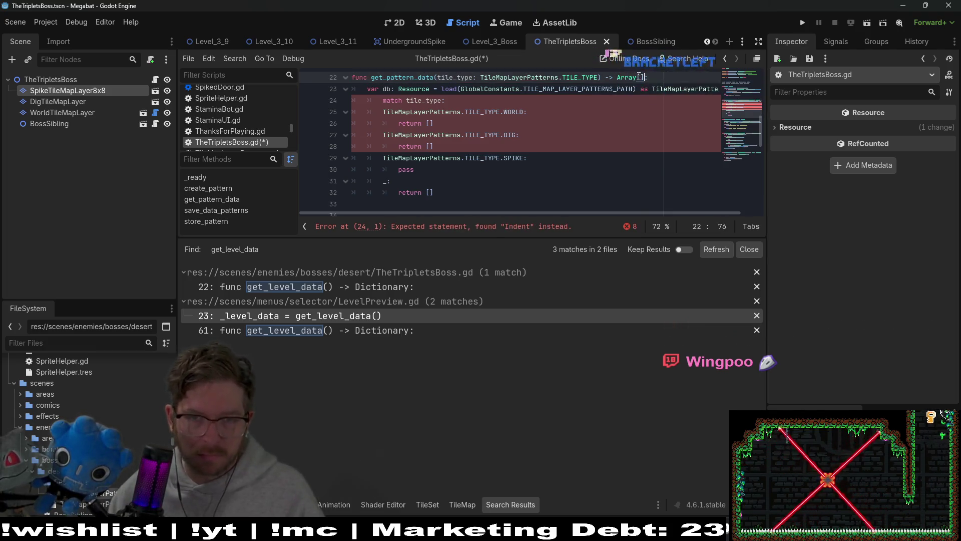
key("ctrl+v")
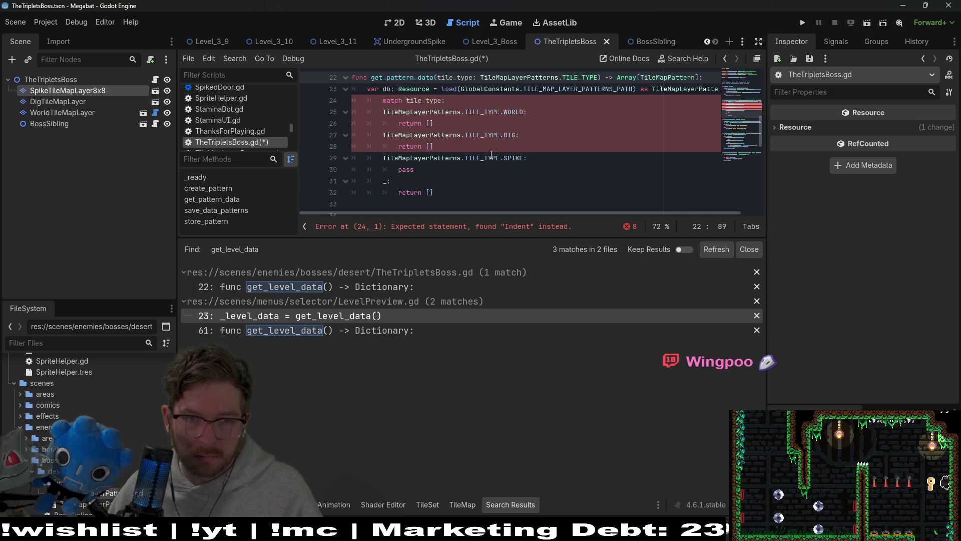
Make the SPIKE case return [] and select the match case lines 25–32
left_click(429, 165)
key("BackSpace")
key("BackSpace")
key("BackSpace")
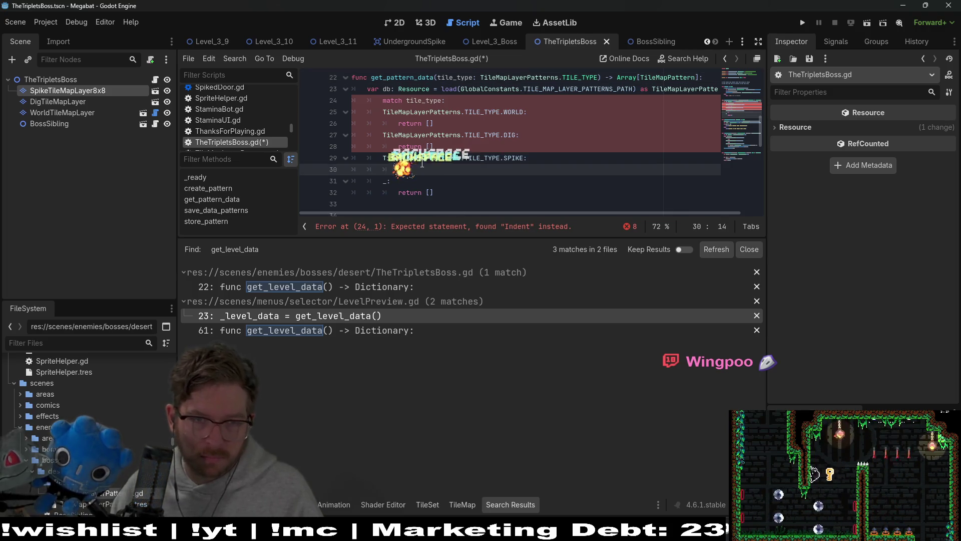
type("return []")
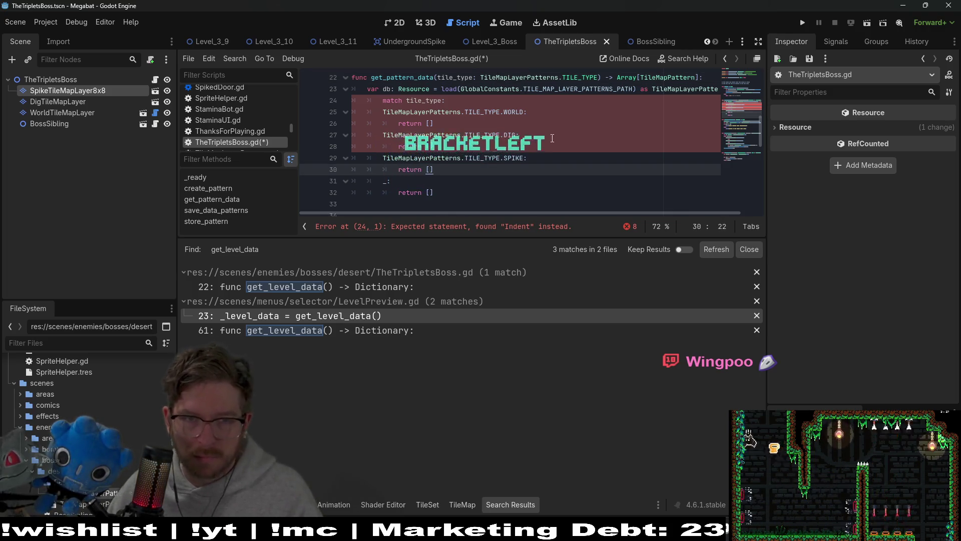
mouse_move(433, 192)
left_mouse_down()
mouse_move(401, 193)
mouse_move(315, 112)
left_mouse_up()
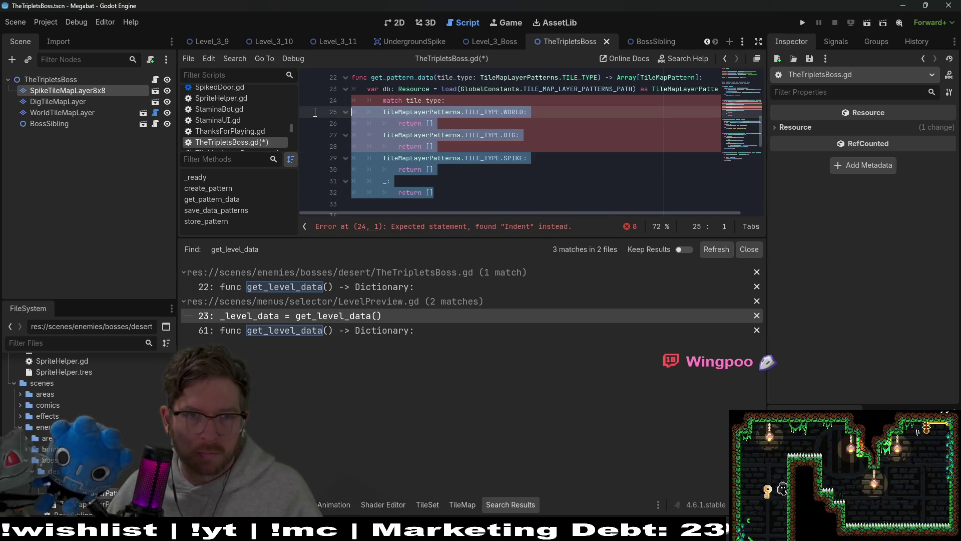
left_click(383, 101)
Remove the extra indent before 'match' to clear the parse error
key("BackSpace")
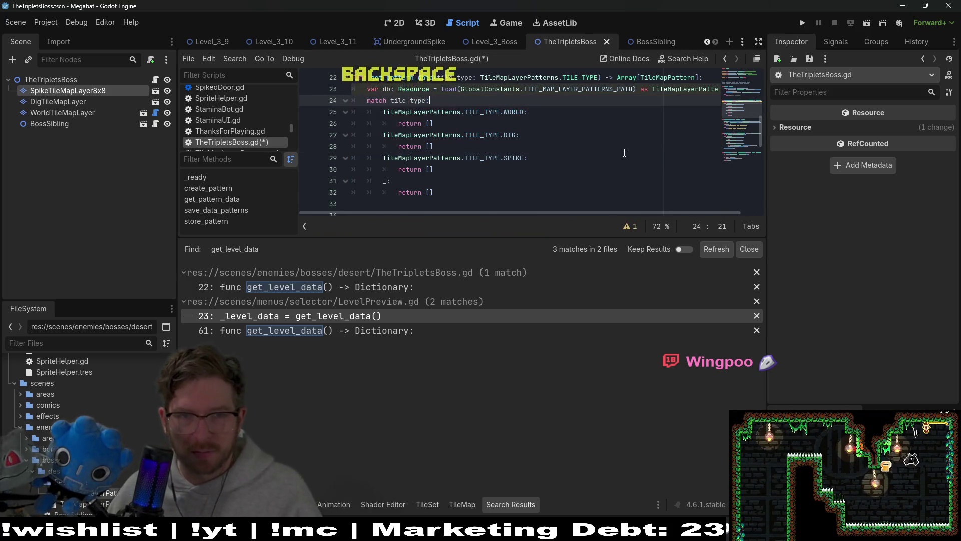
left_click(553, 176)
scroll(552, 176, "down", 1)
Make the SPIKE case return db.spike_tile_patterns and save TheTripletsBoss.gd
left_click(443, 163)
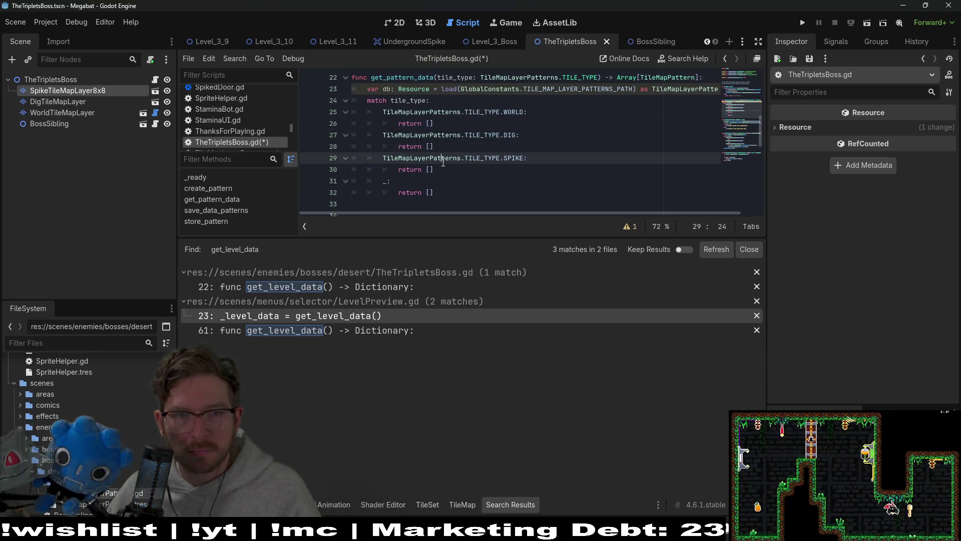
left_click(473, 168)
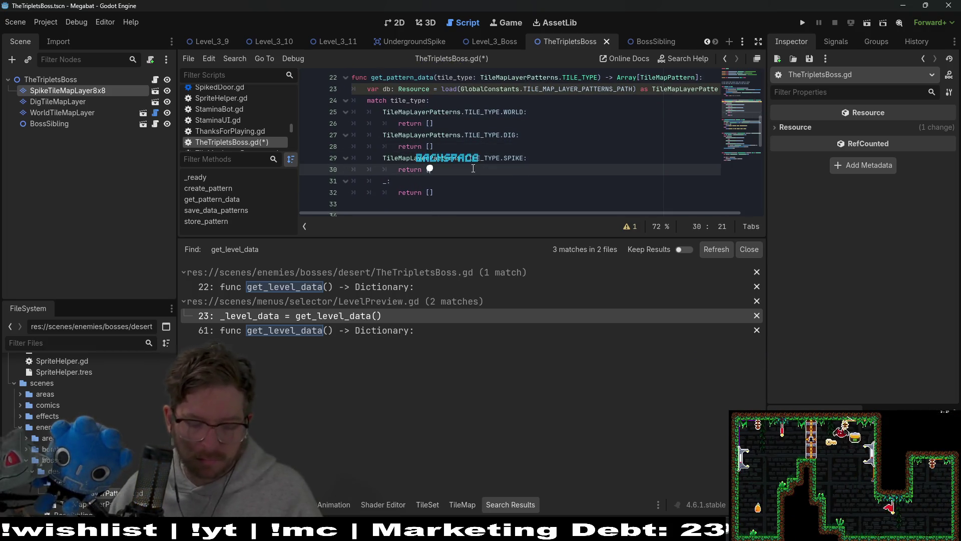
key("BackSpace")
type("db.")
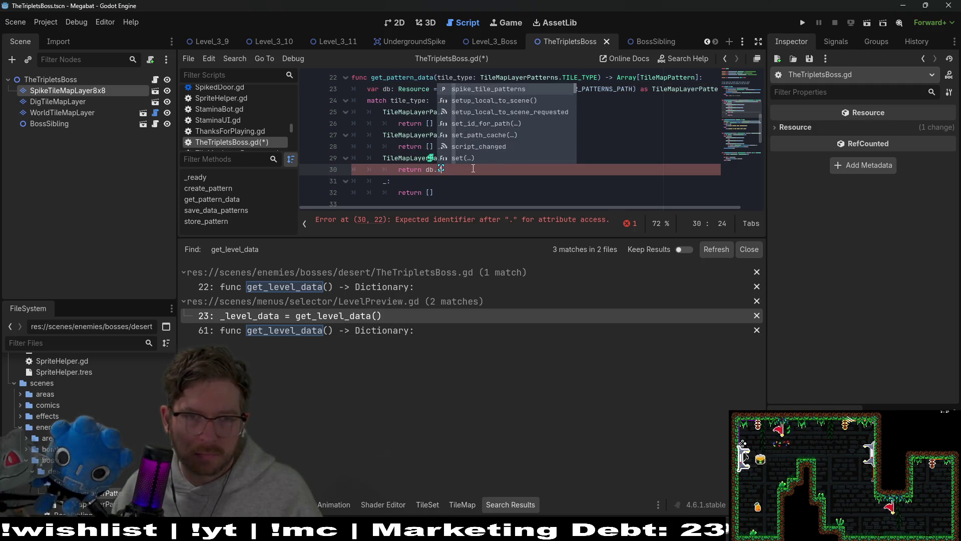
type("spi")
key("Return")
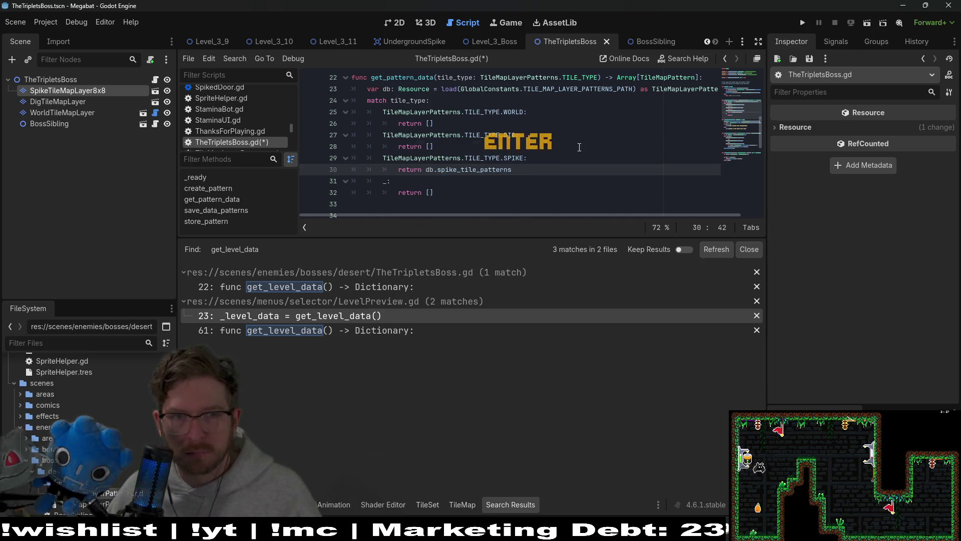
key("ctrl+s")
scroll(410, 153, "up", 3)
left_click_drag(495, 149, 457, 148)
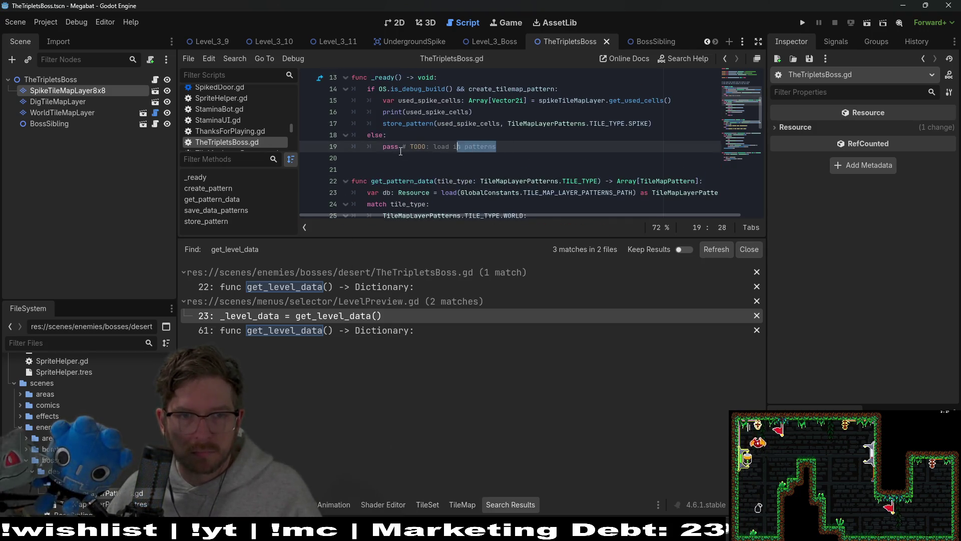
Replace line 19's TODO with 'var pattern: TileMapPattern = get_pattern_data(...)'
scroll(381, 151, "down", 1)
double_click(402, 146)
key("ctrl+c")
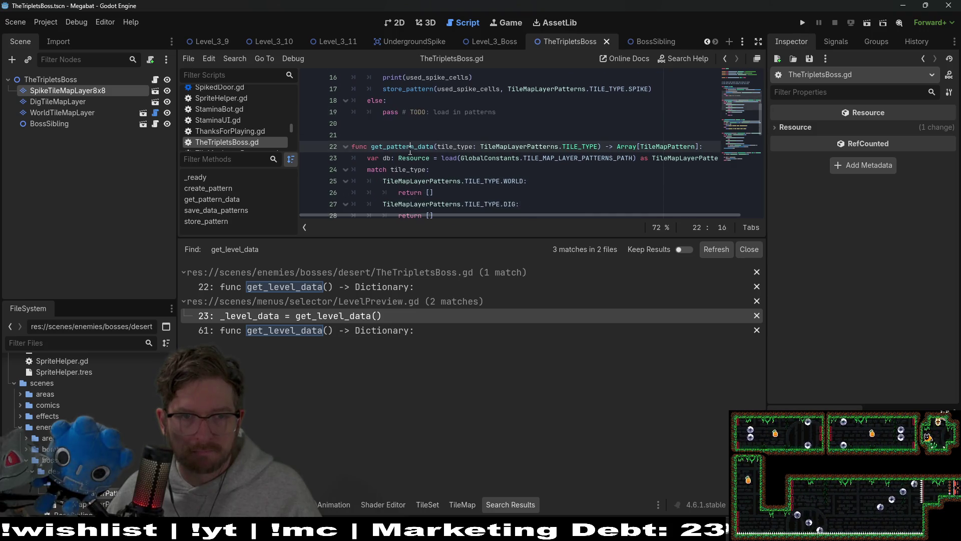
left_click_drag(517, 117, 382, 112)
key("ctrl+v")
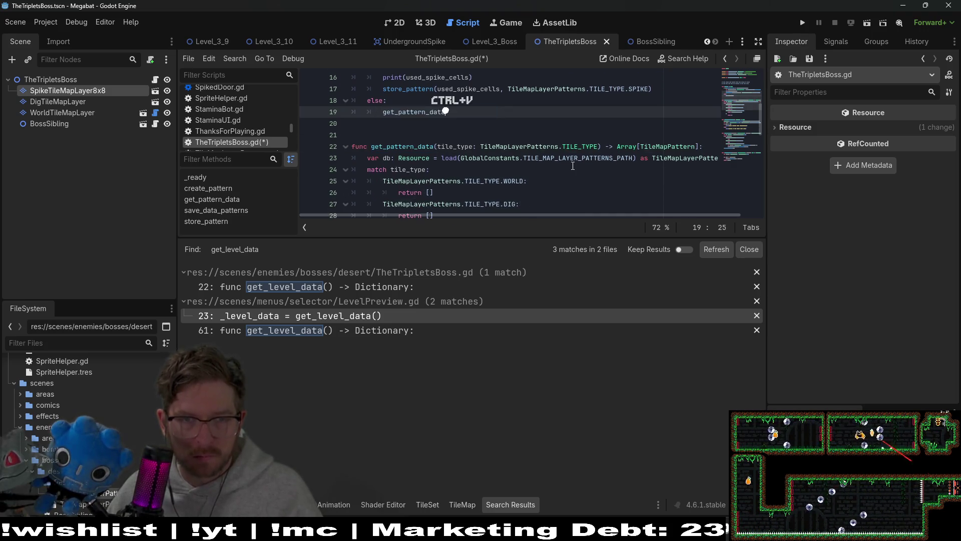
key("ctrl+z")
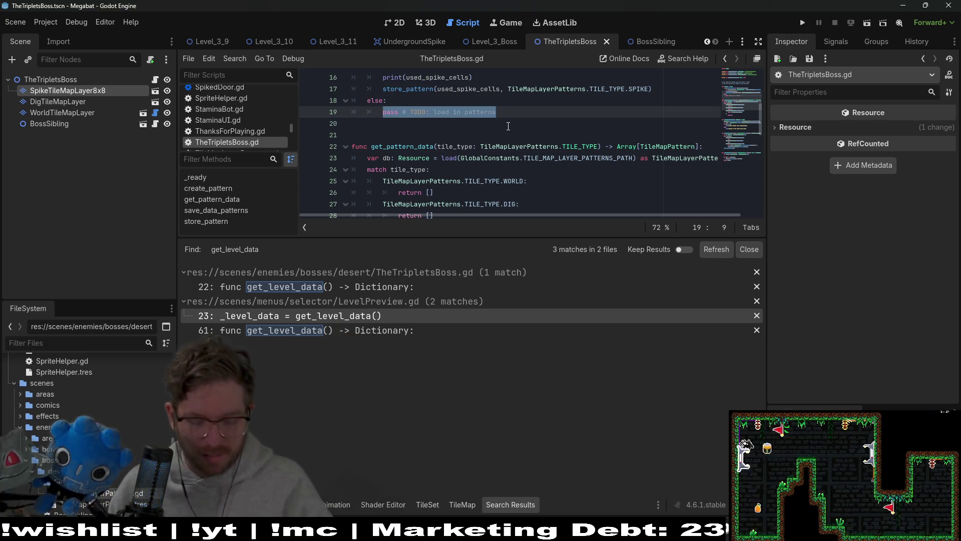
type("var pattern =")
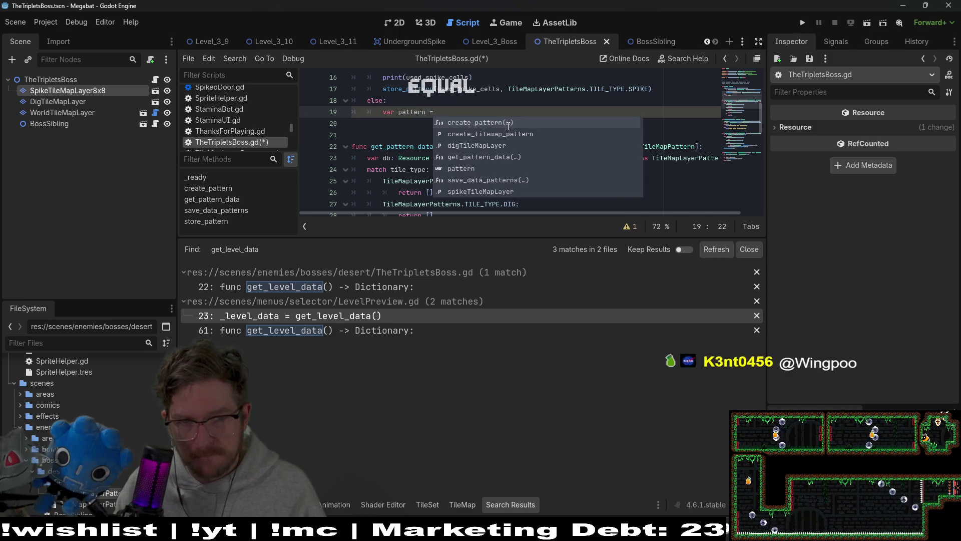
key("BackSpace")
key("BackSpace")
type(": TileMap")
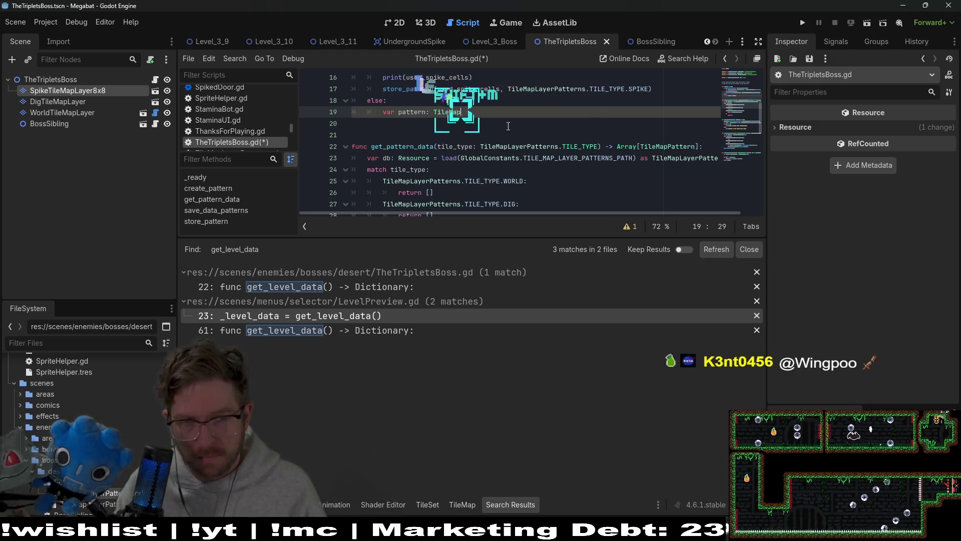
type("Pattern")
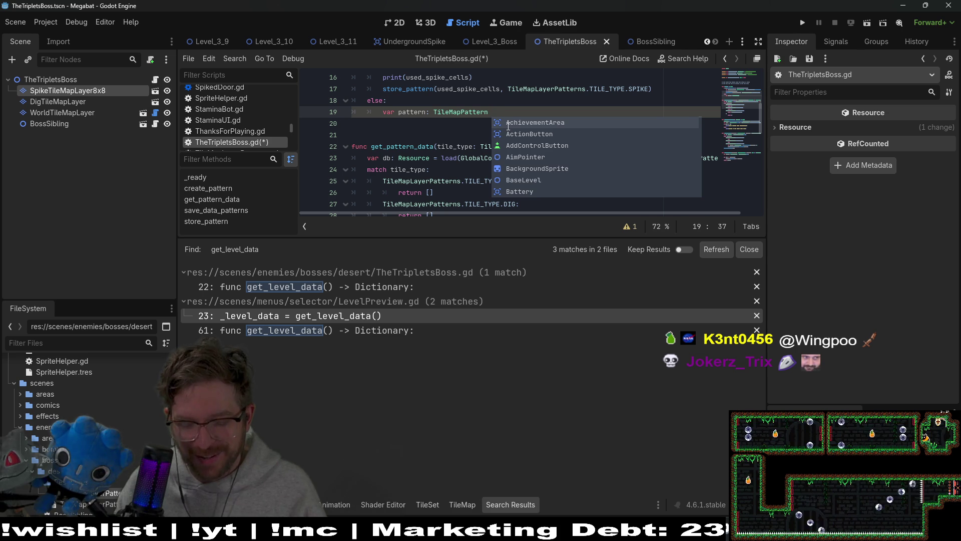
type("= get_pattern_data")
key("ctrl+v")
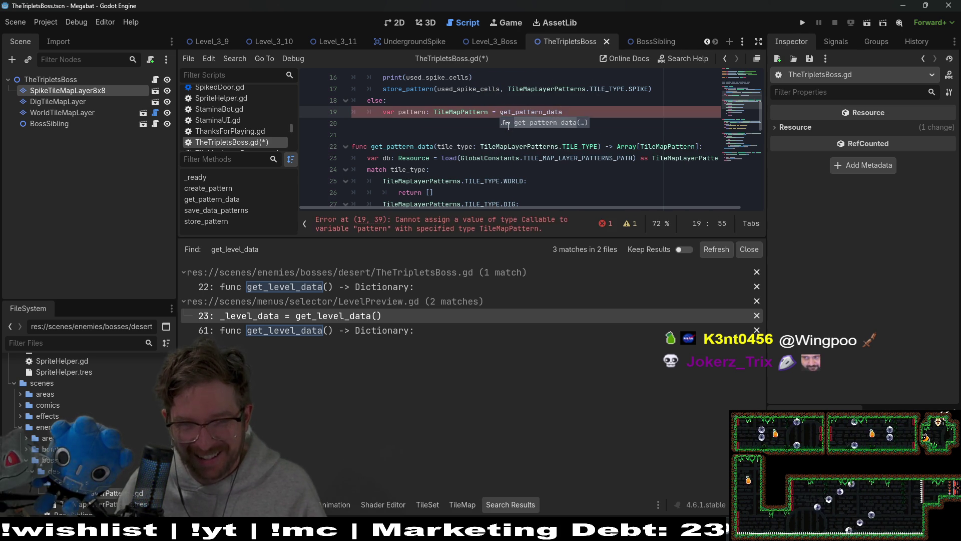
key("Return")
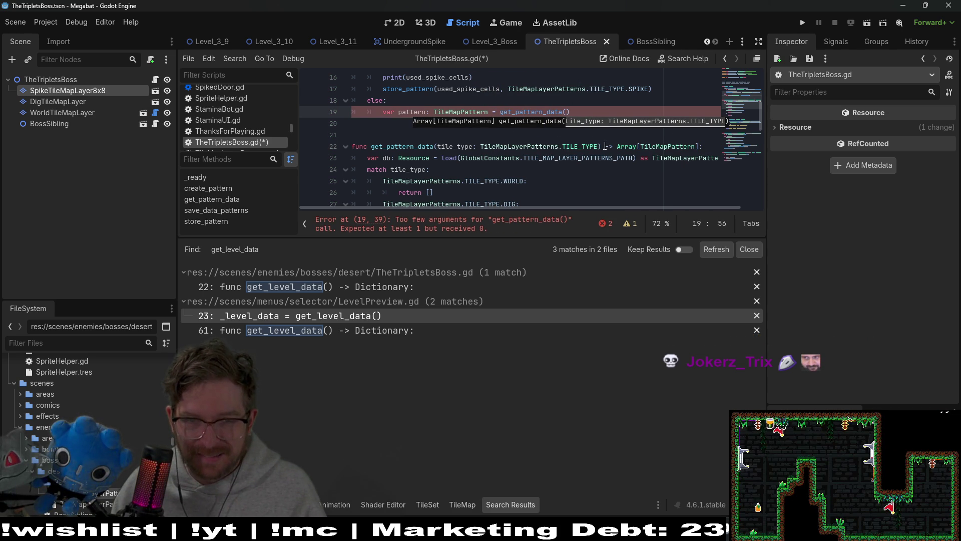
Pass TileMapLayerPatterns.TILE_TYPE.SPIKE as the argument and index the result with [0]
left_click_drag(599, 146, 481, 146)
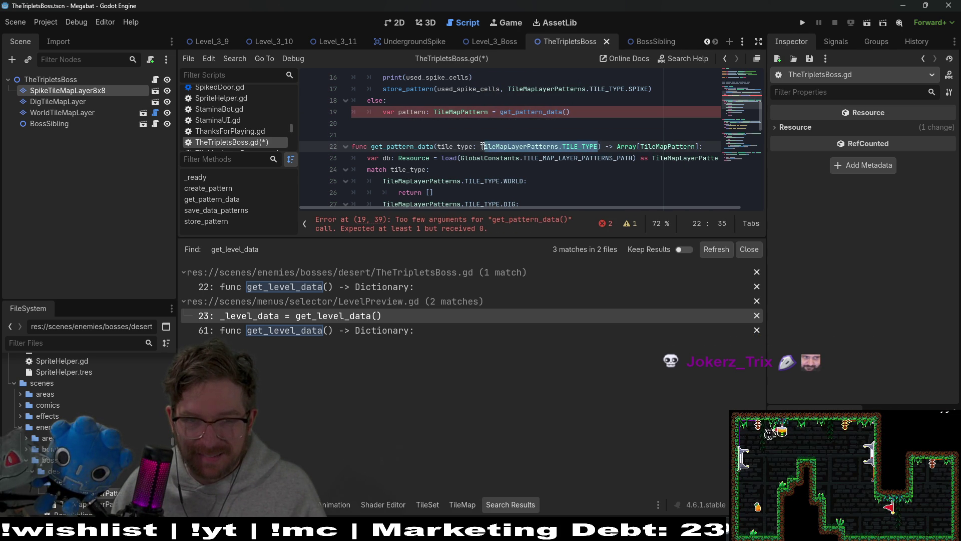
left_click(568, 112)
type(".TILE_TYPE.")
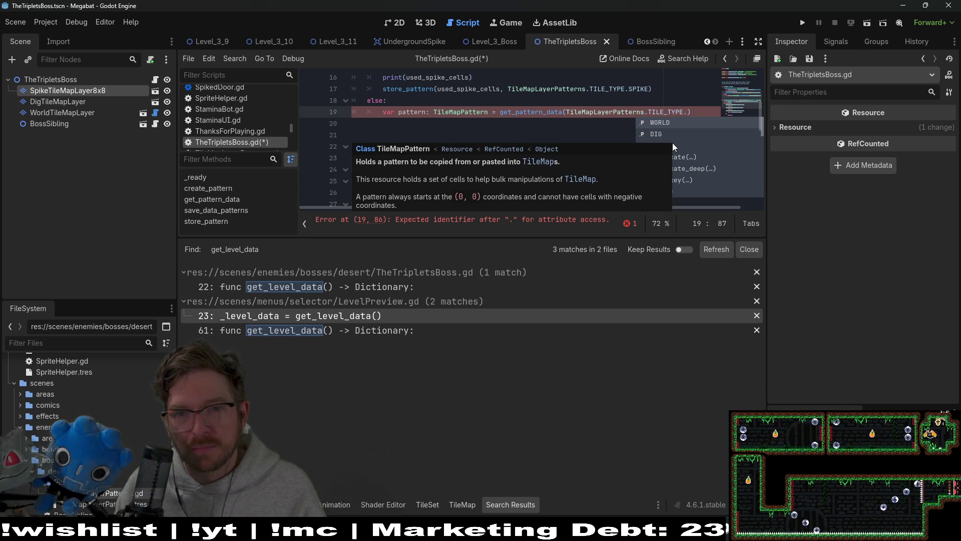
key("BackSpace")
type(".SPIKE")
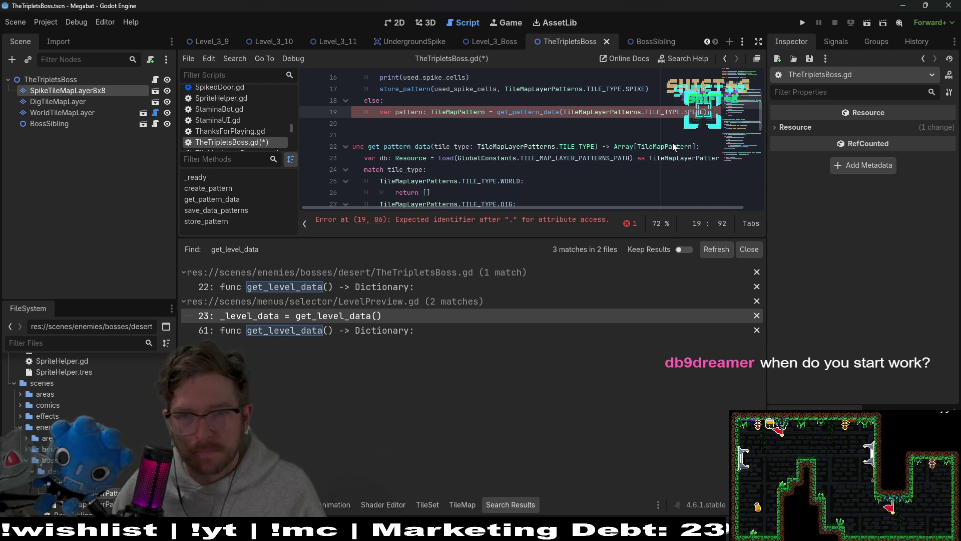
scroll(670, 151, "down", 1)
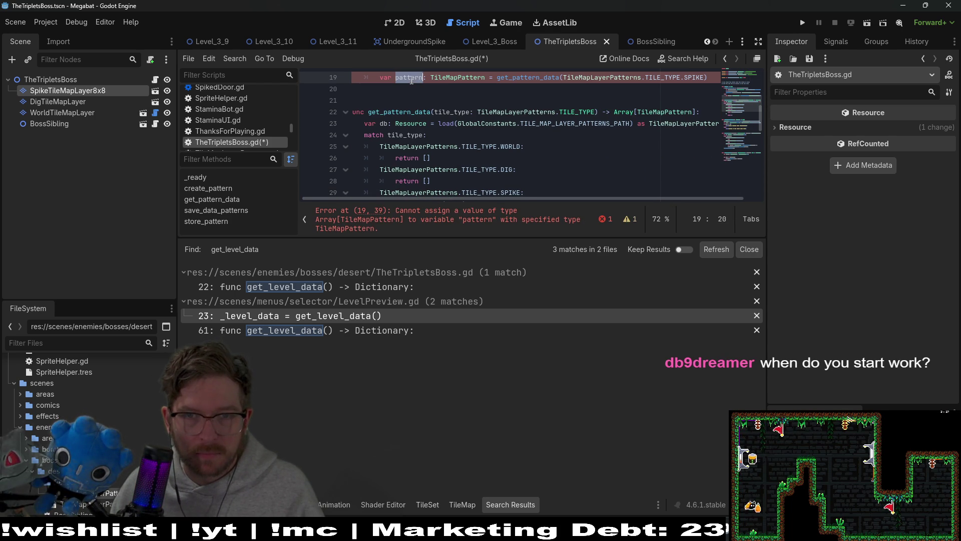
left_click(710, 80)
type("[0")
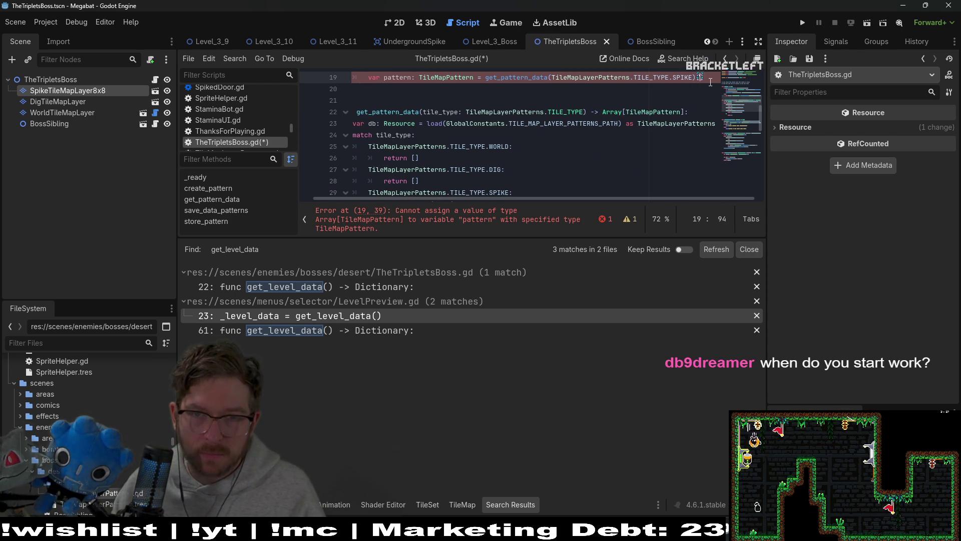
left_click(416, 82)
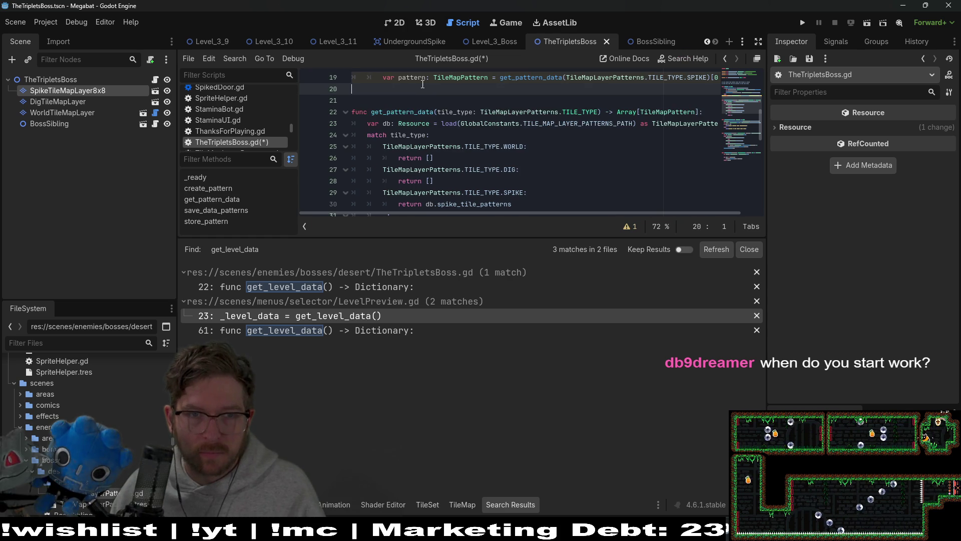
scroll(542, 134, "up", 3)
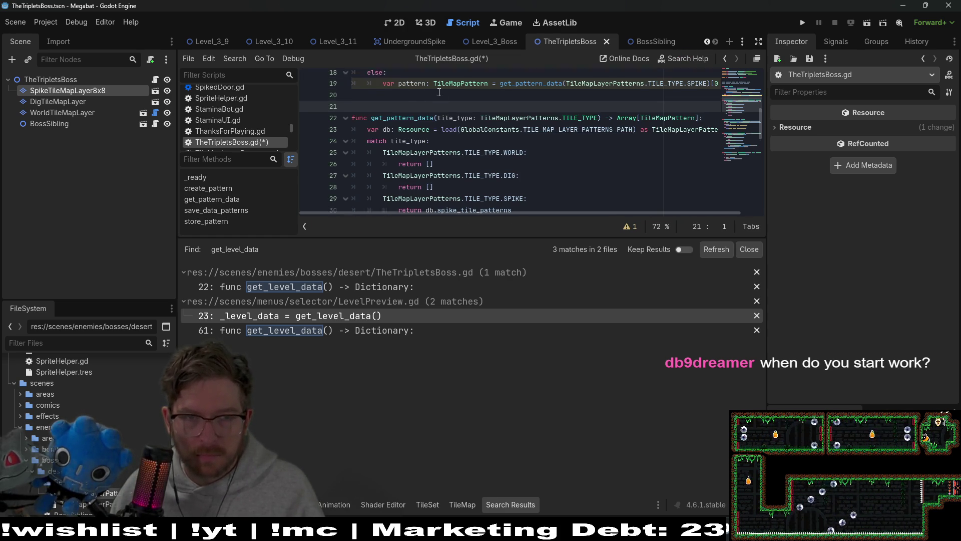
Start line 20 with a spikeTileMapLayer.set_pattern call
left_click(411, 195)
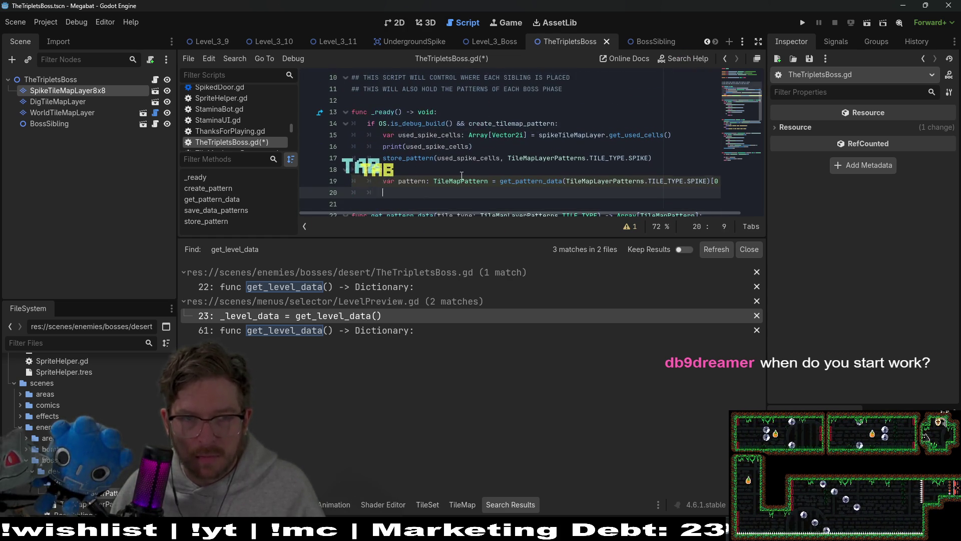
scroll(396, 142, "up", 1)
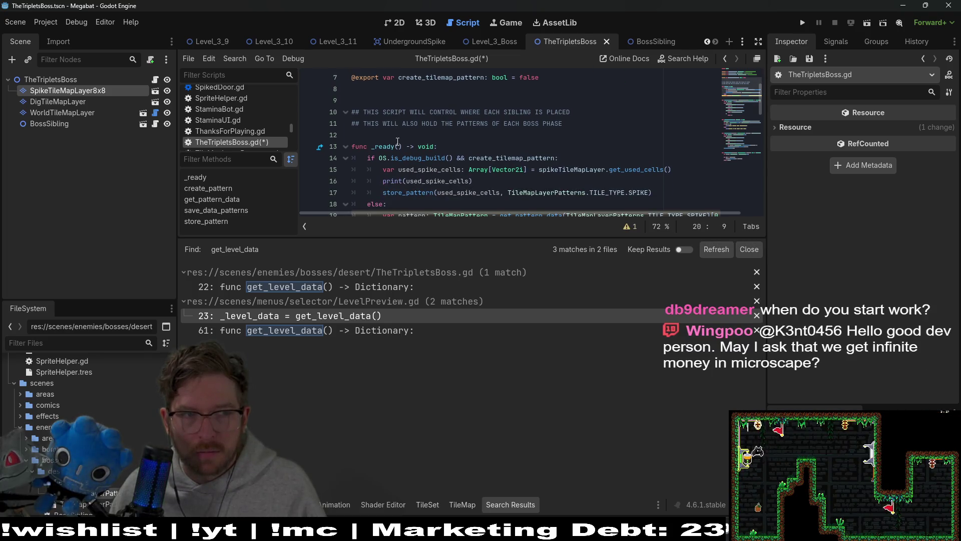
scroll(399, 141, "up", 2)
type("spike")
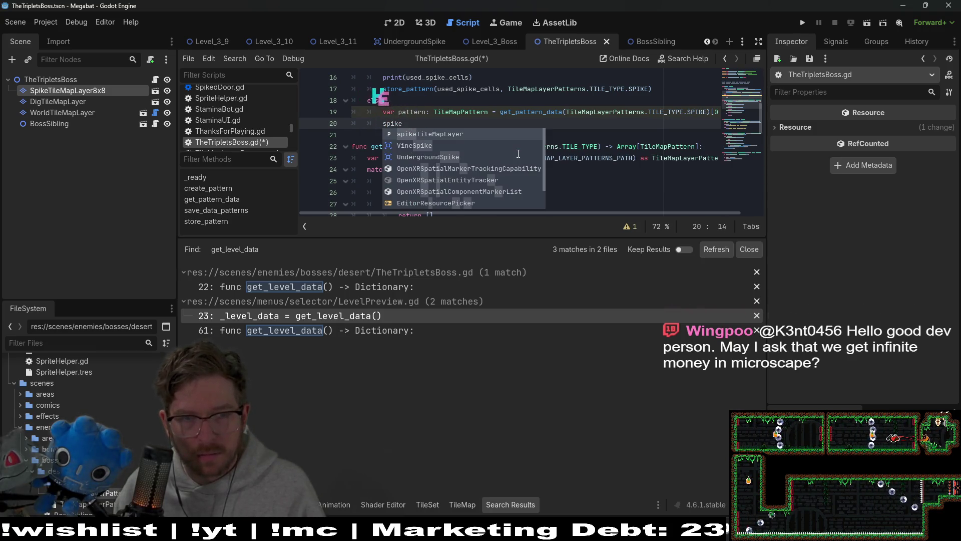
key("Return")
type(".")
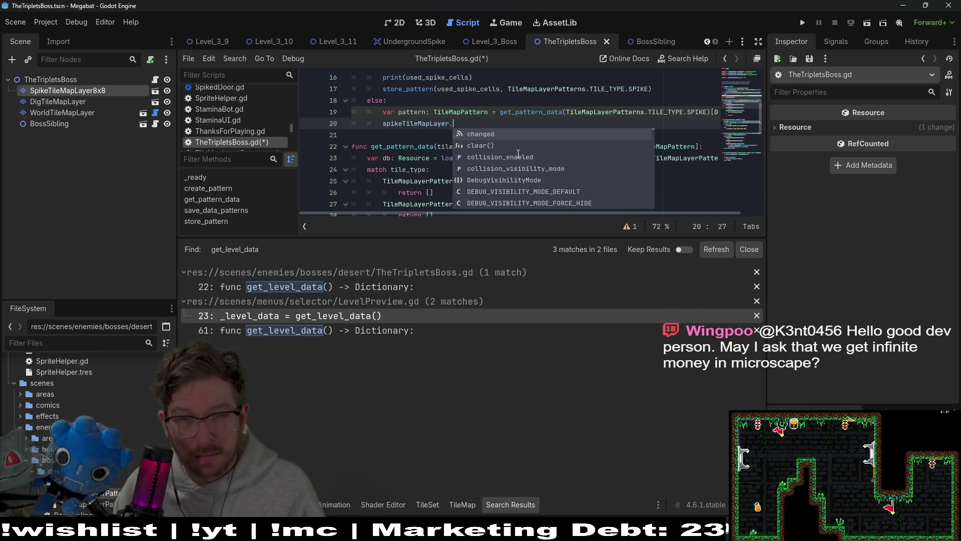
type("lo")
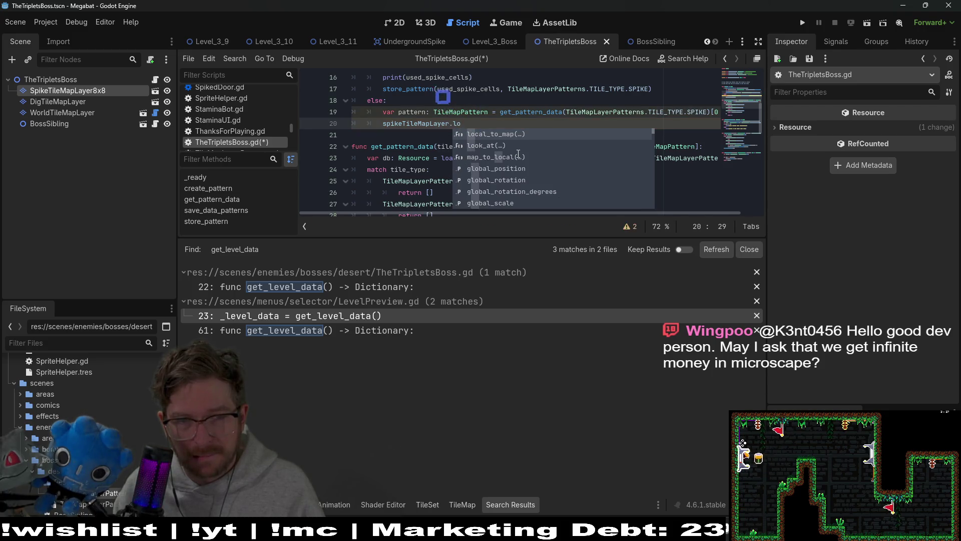
key("BackSpace")
key("BackSpace")
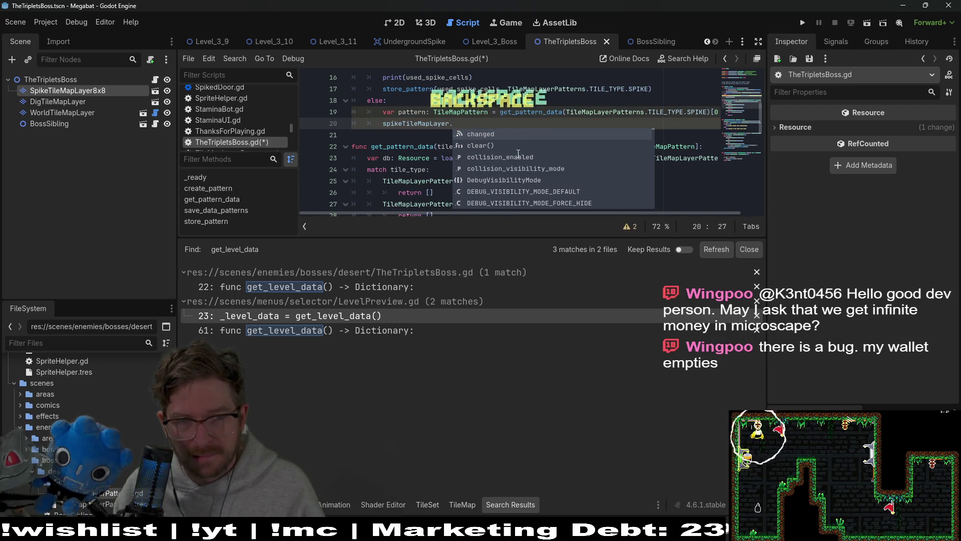
type("set")
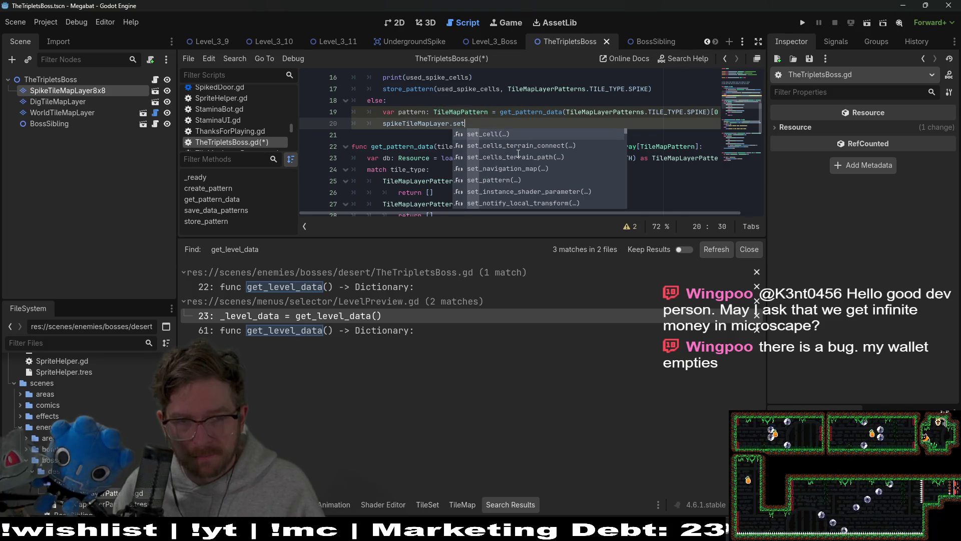
key("Down")
key("Down")
key("Down")
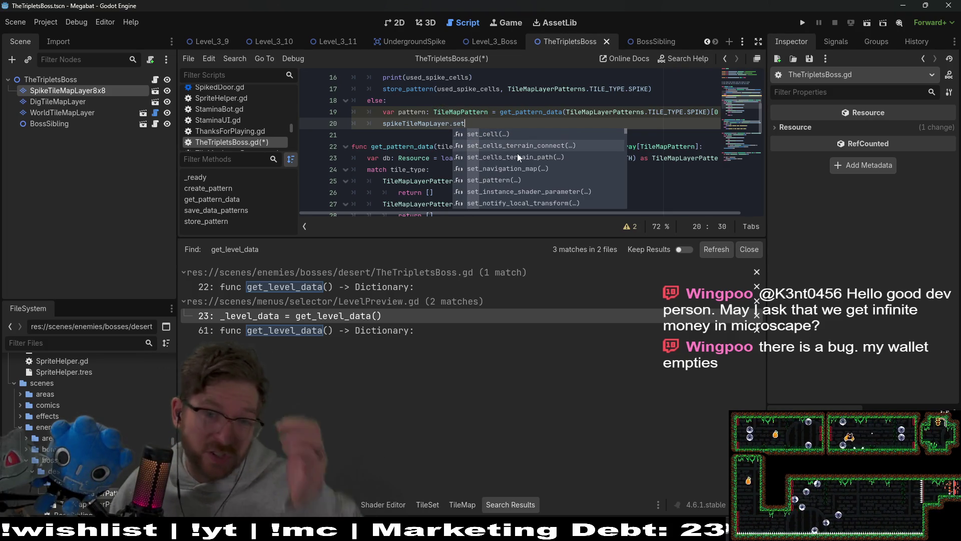
key("Return")
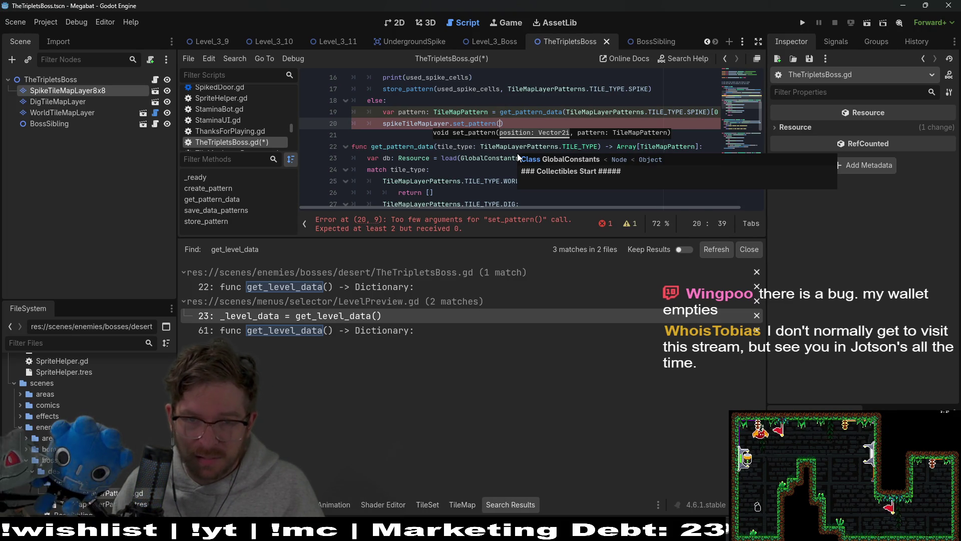
Pass Vector2.ZERO and pattern as set_pattern's arguments, then add a blank line below
type("Ve")
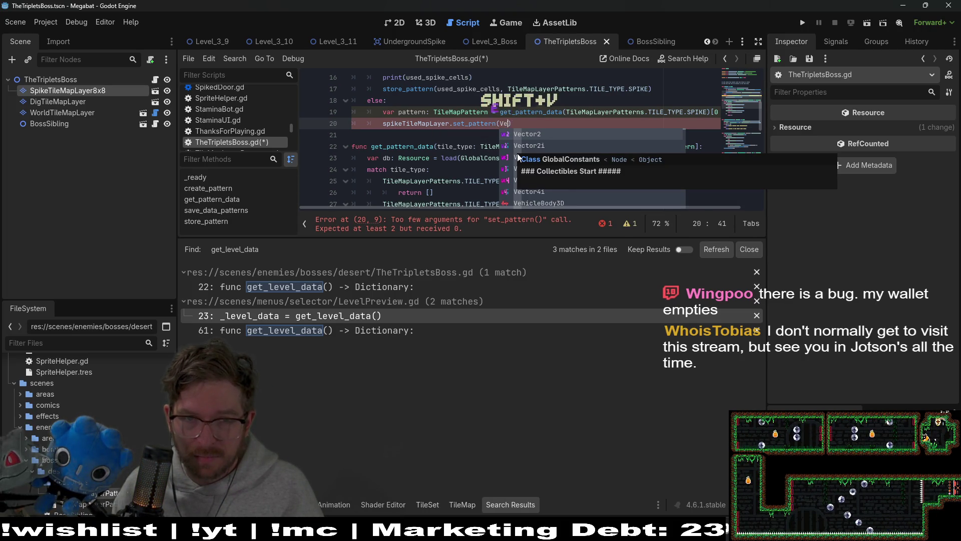
key("Return")
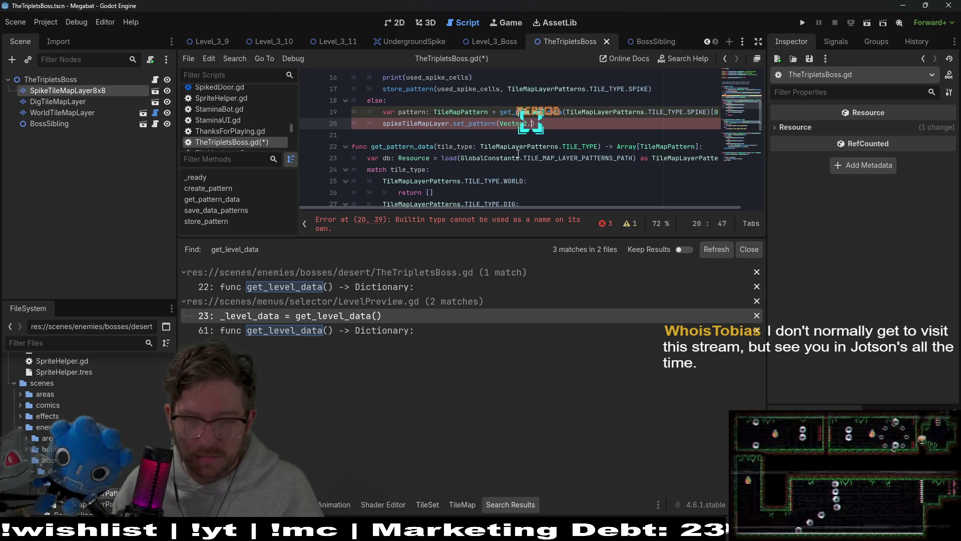
type(".ZERO, pattern")
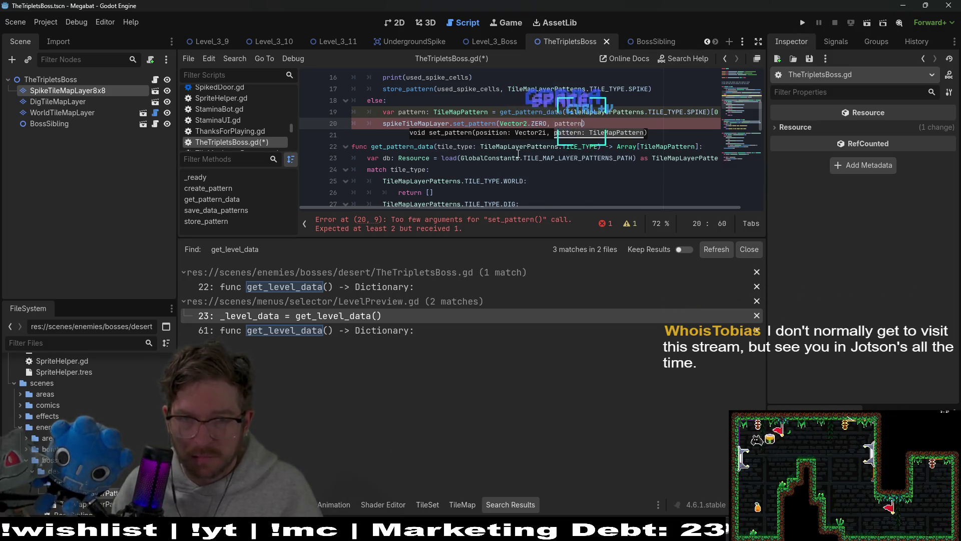
key("ctrl+v")
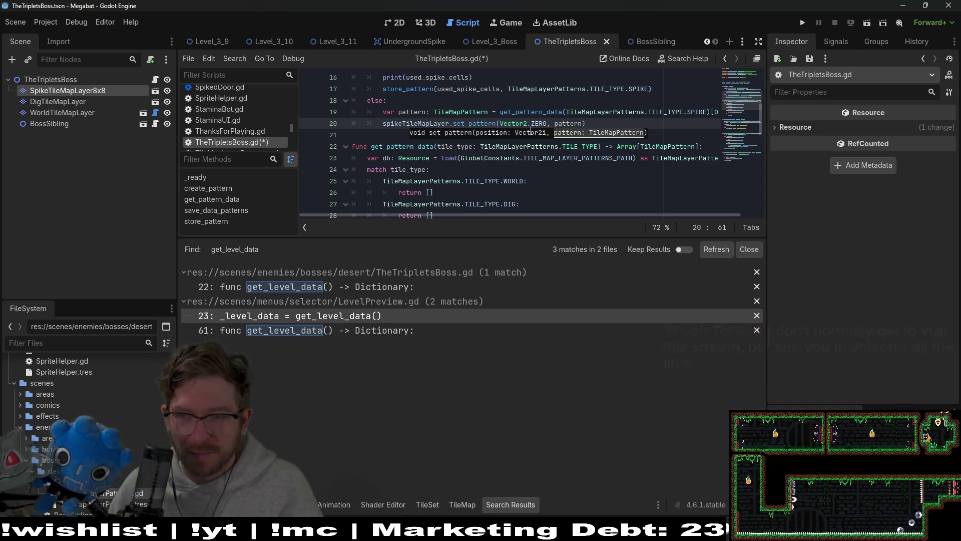
mouse_move(530, 129)
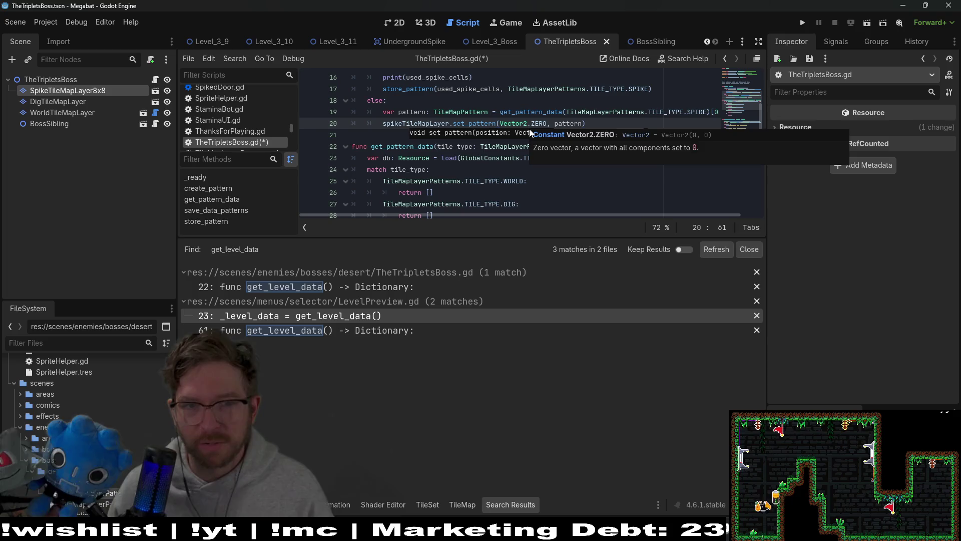
left_click(401, 133)
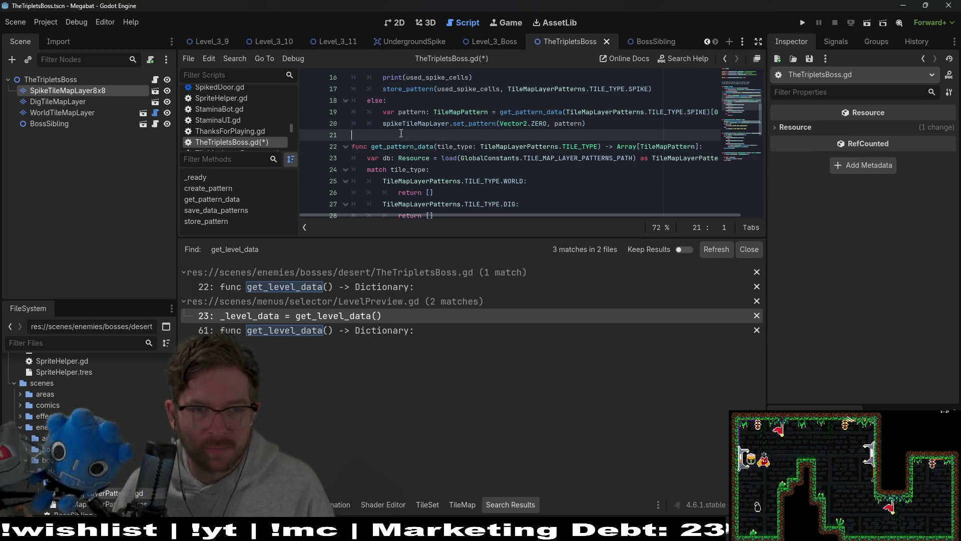
key("Return")
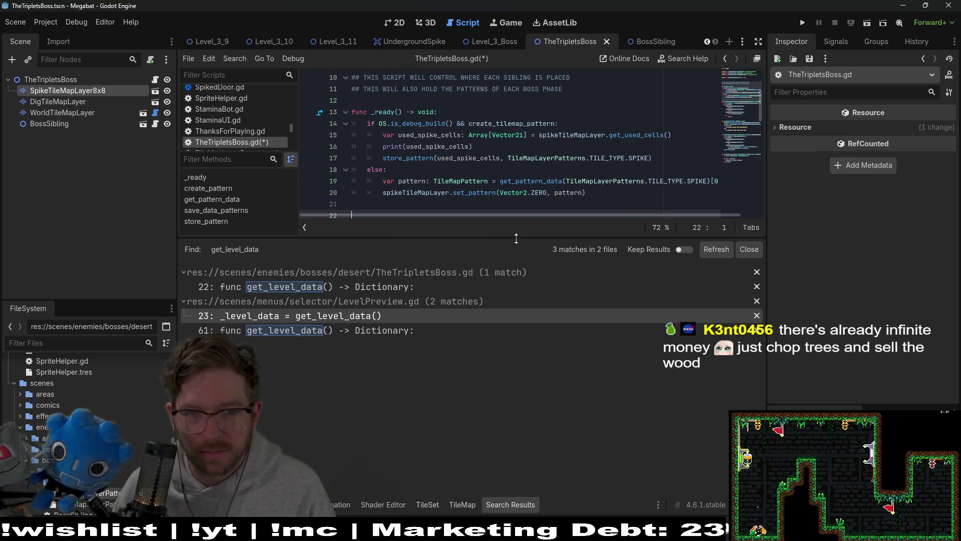
left_click_drag(520, 236, 522, 415)
Enlarge the code editor and save TheTripletsBoss.gd
left_click(597, 238)
scroll(598, 242, "up", 3)
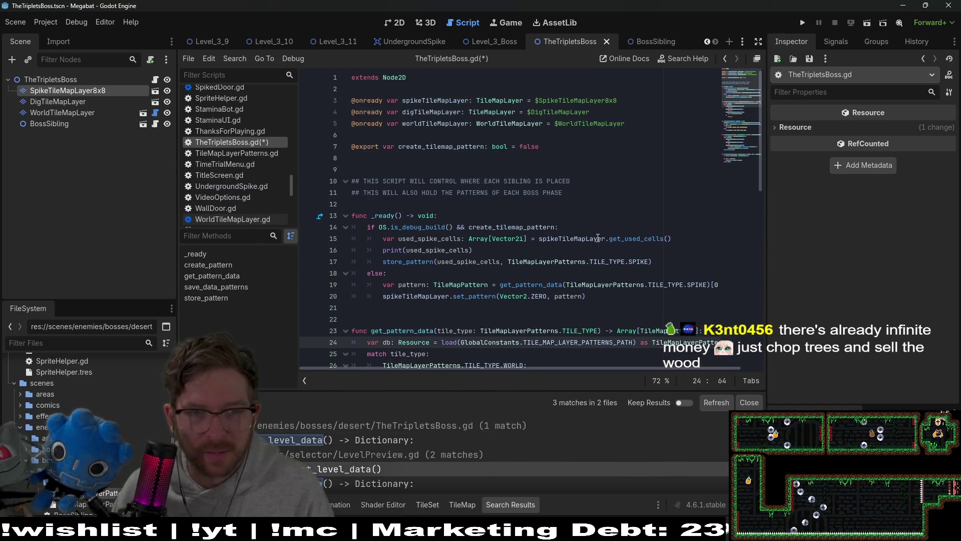
key("ctrl+s")
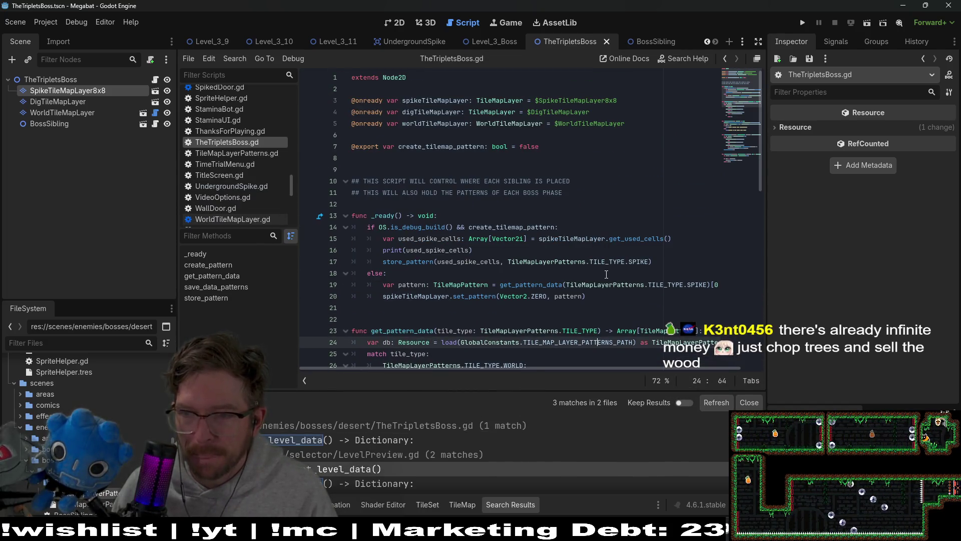
Resume the paused debug run and bring the Megabat (DEBUG) window to the front
scroll(606, 274, "down", 2)
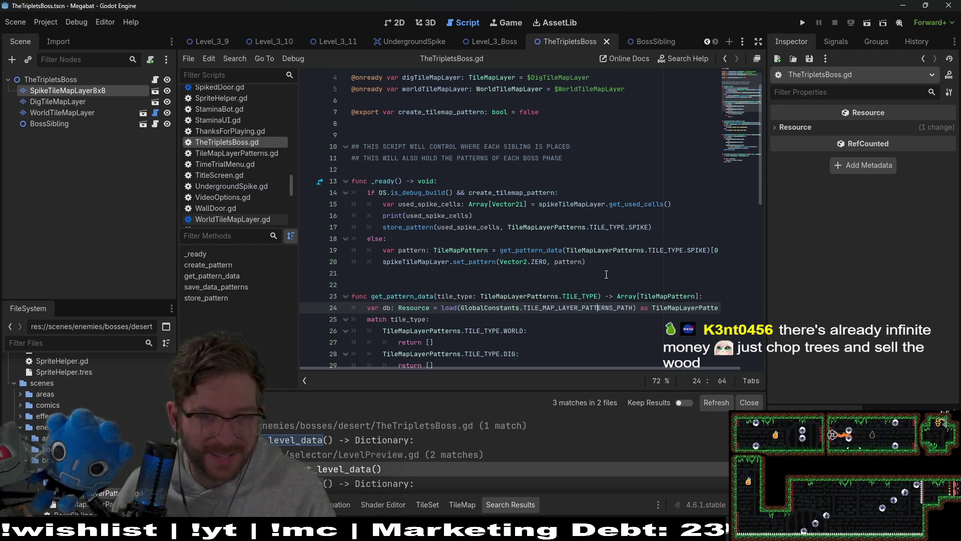
scroll(606, 274, "down", 2)
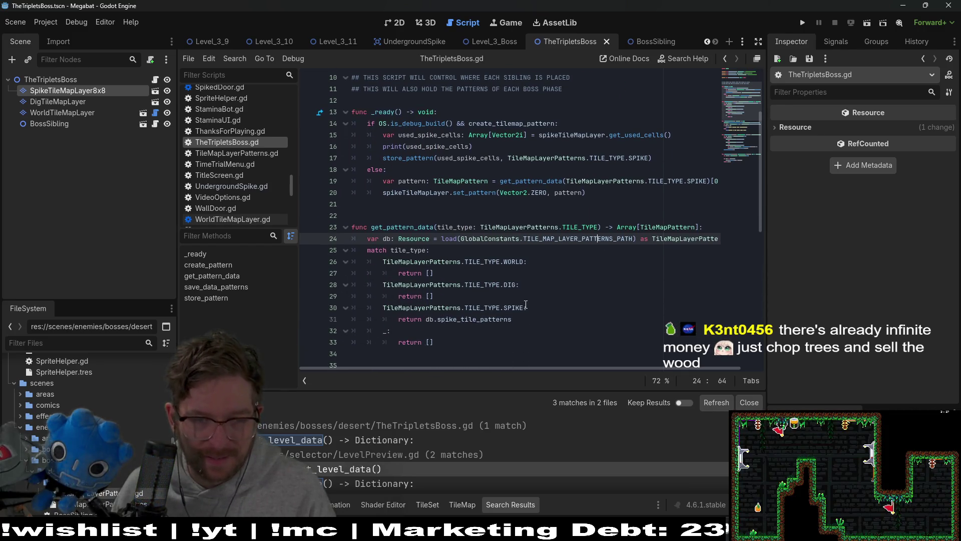
double_click(503, 319)
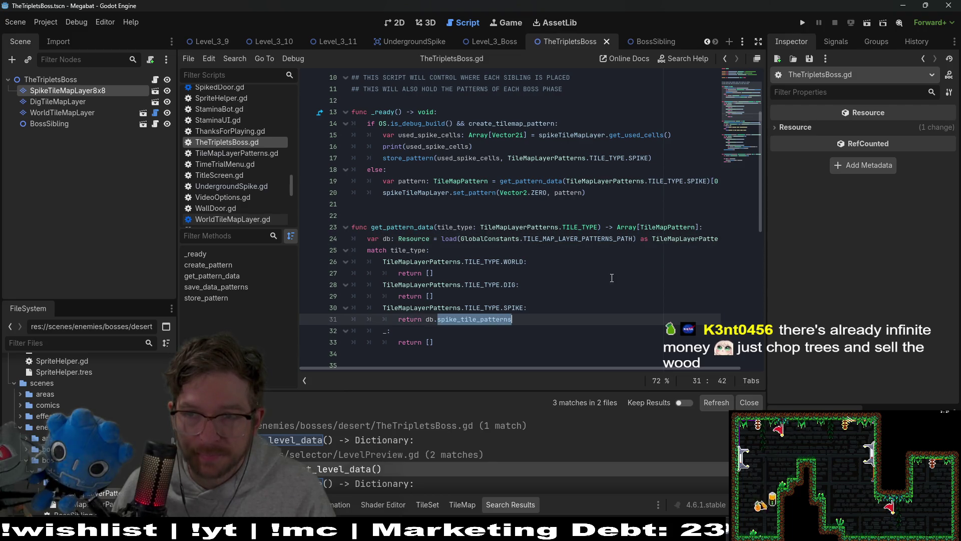
left_click(506, 297)
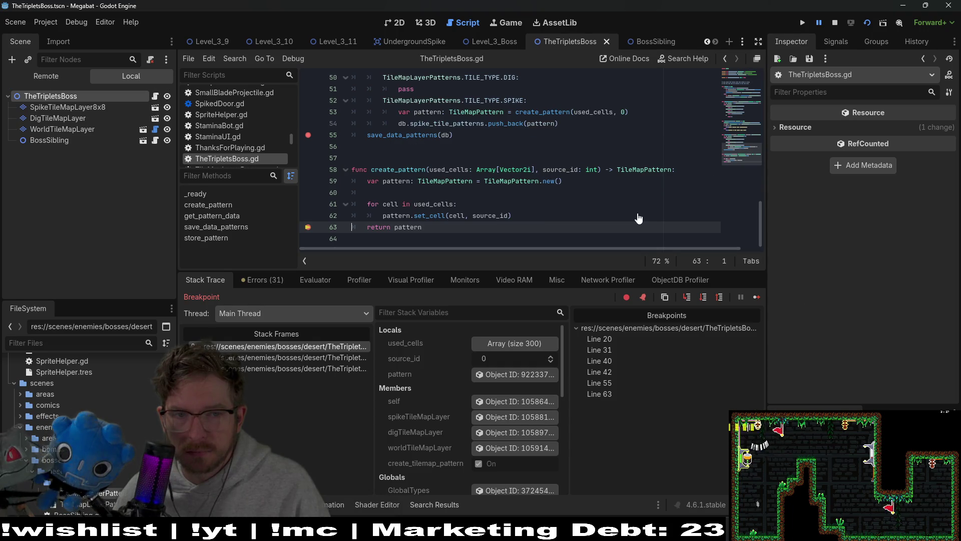
left_click(754, 301)
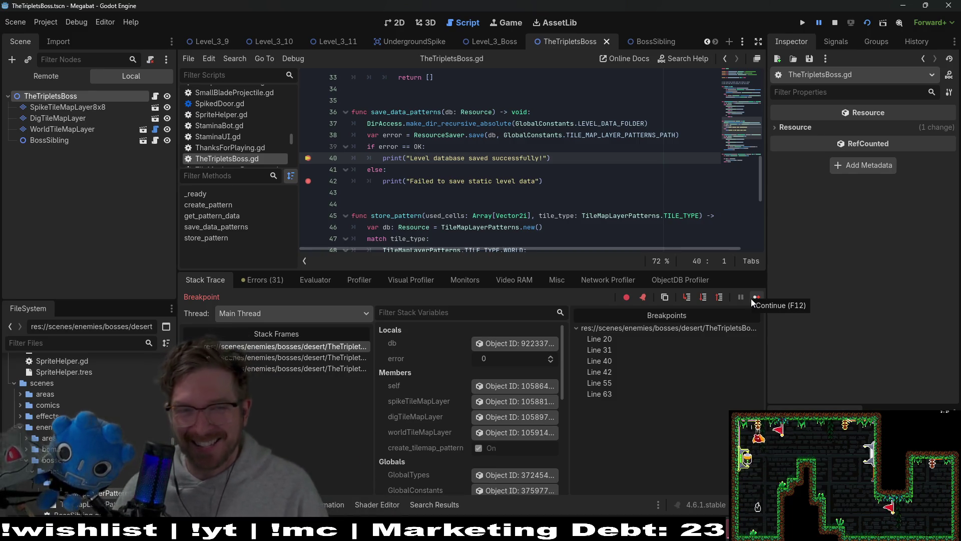
left_click(756, 297)
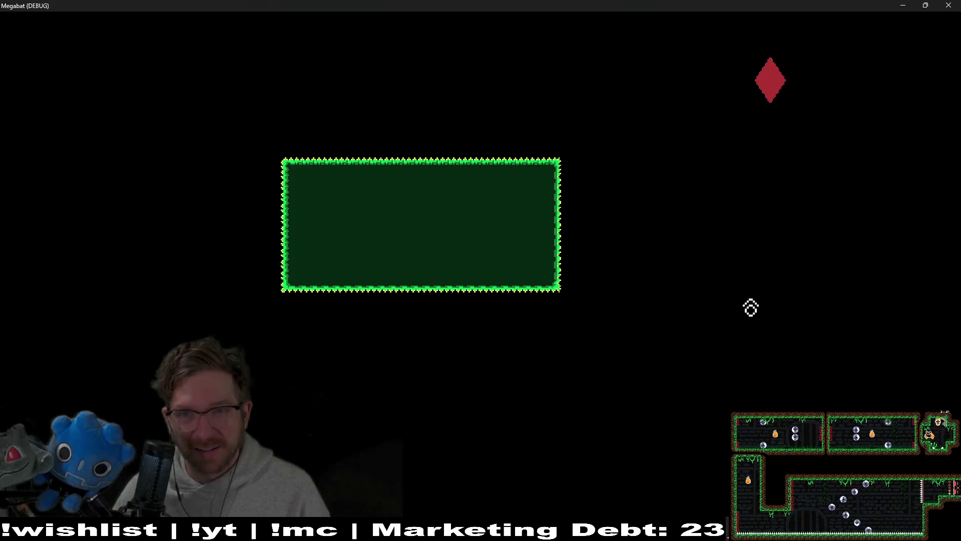
Close the game, visit the Level_3_Boss scene, then return to TheTripletsBoss
left_click(954, 5)
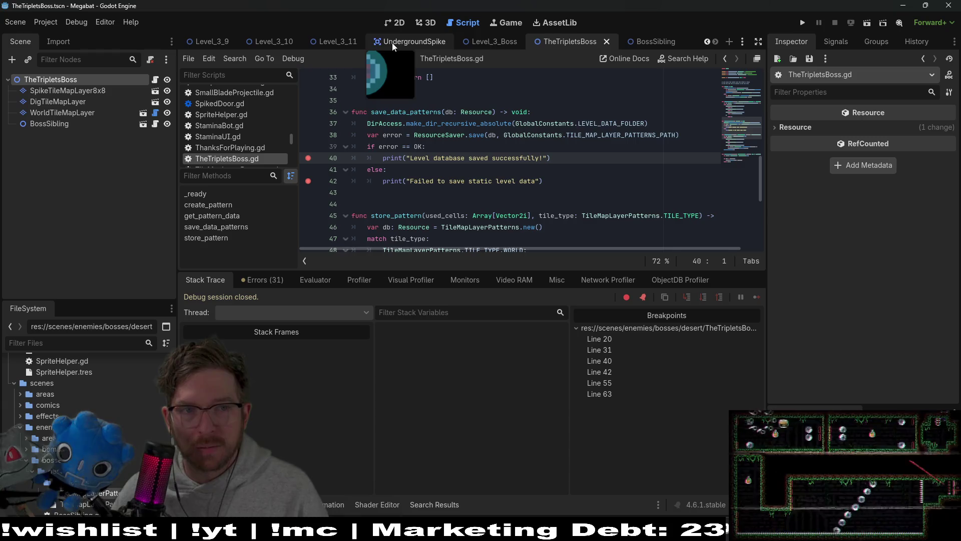
mouse_move(354, 45)
mouse_move(475, 46)
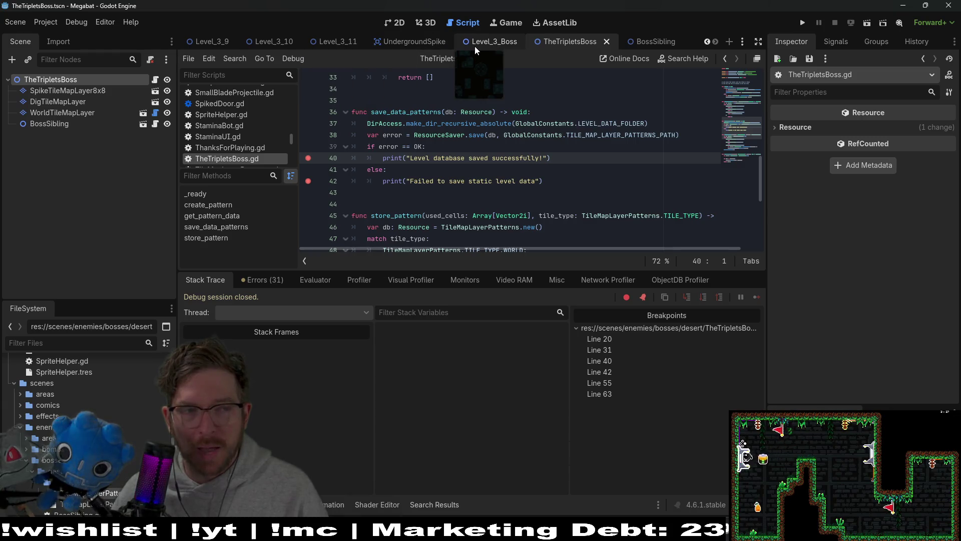
left_click(477, 46)
left_click(404, 23)
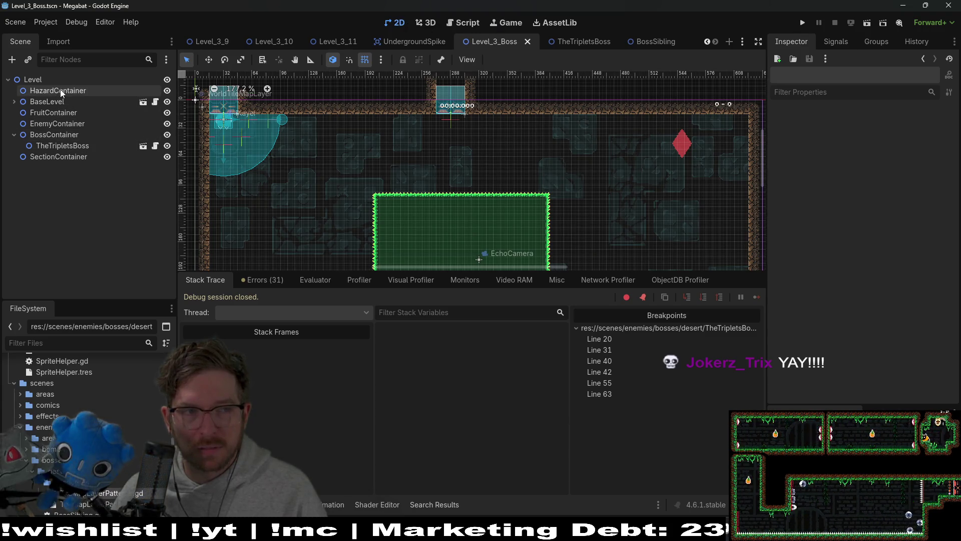
left_click(569, 44)
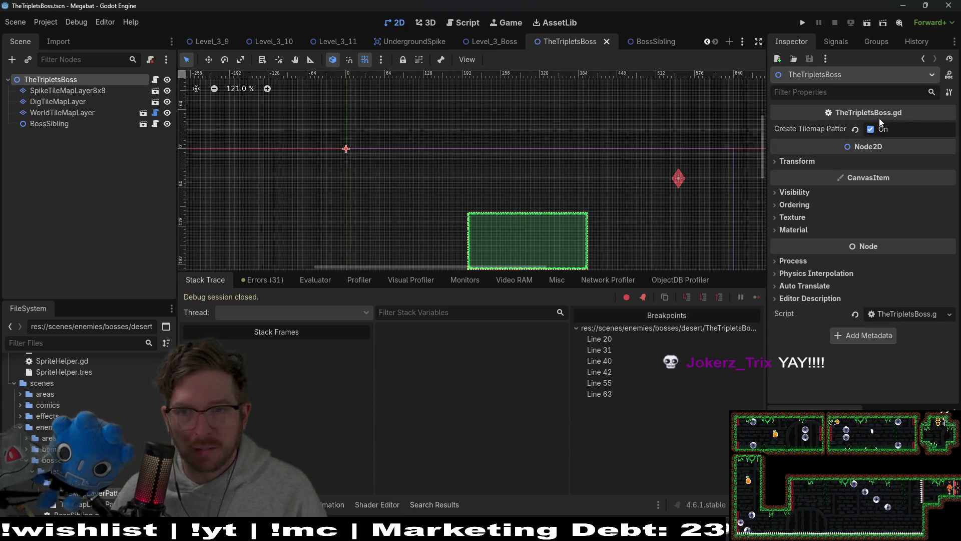
Undo the green spike tile block on SpikeTileMapLayer8x8 and select the TheTripletsBoss root node
scroll(485, 148, "down", 2)
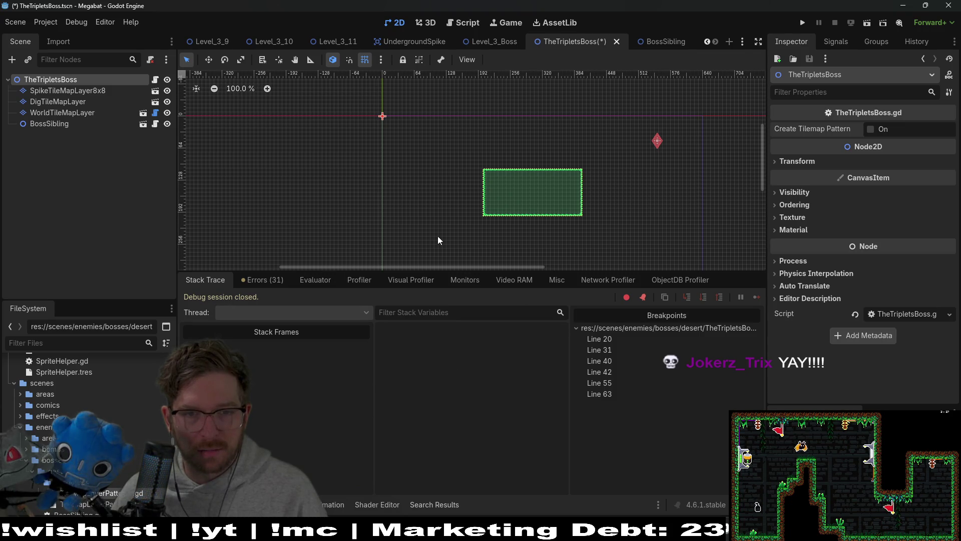
left_click(62, 112)
left_click(77, 90)
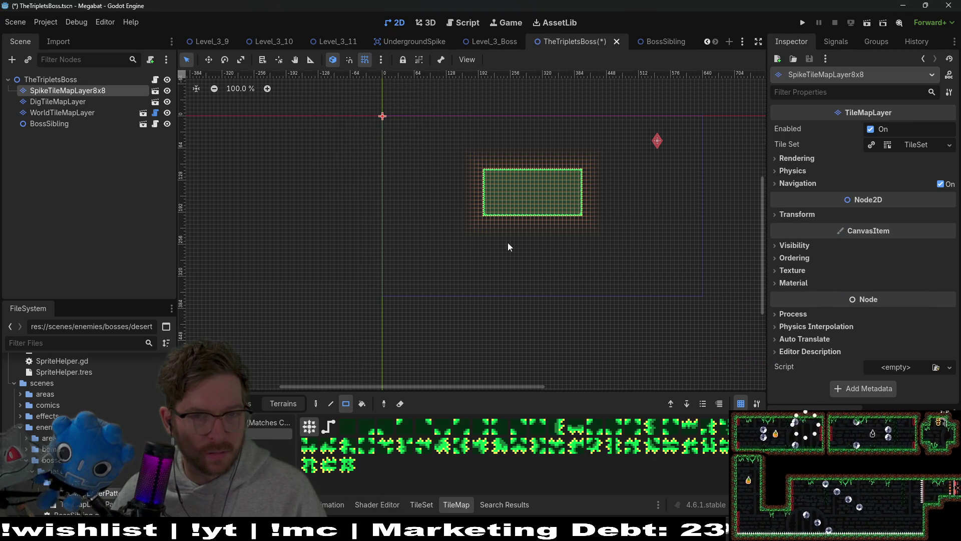
key("ctrl+z")
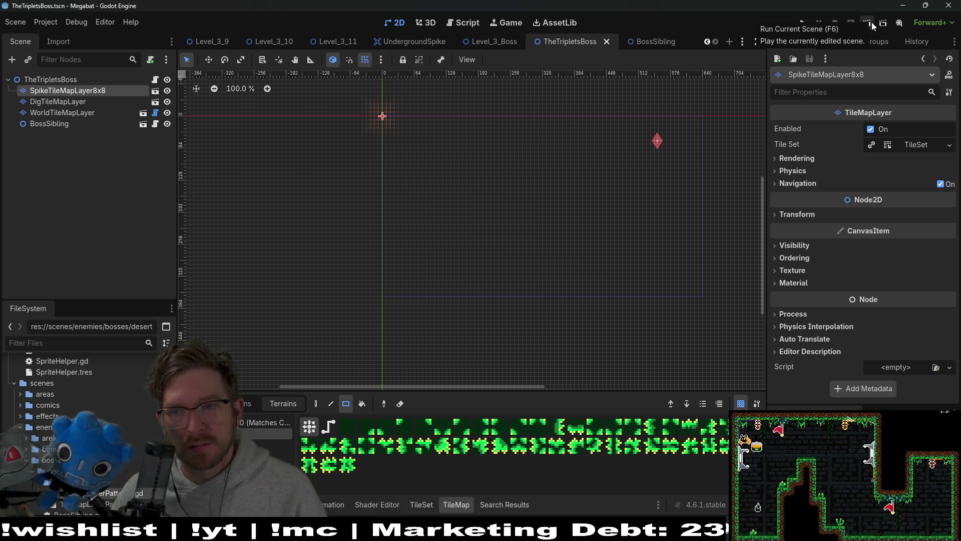
left_click(122, 80)
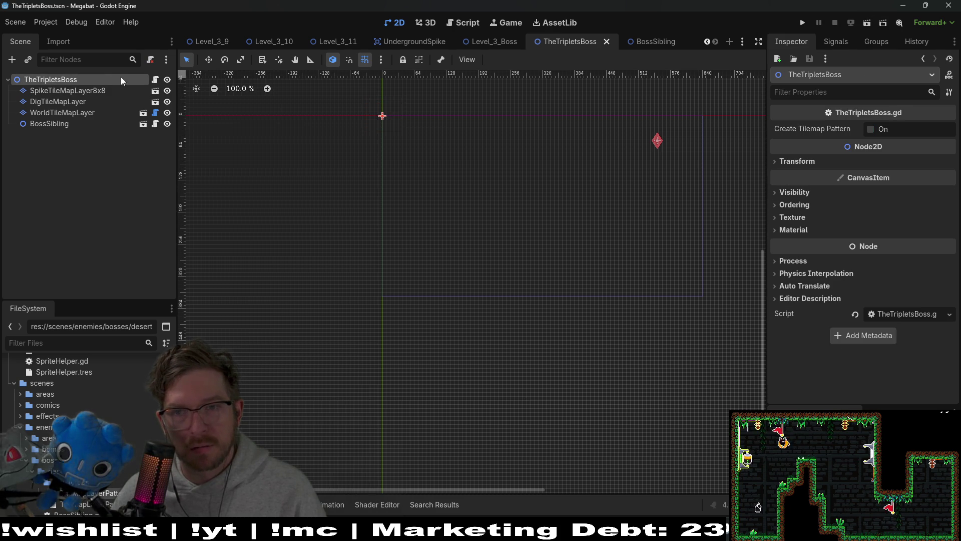
Run the boss scene to the line 31 breakpoint and inspect db, whose spike patterns array is empty
left_click(866, 22)
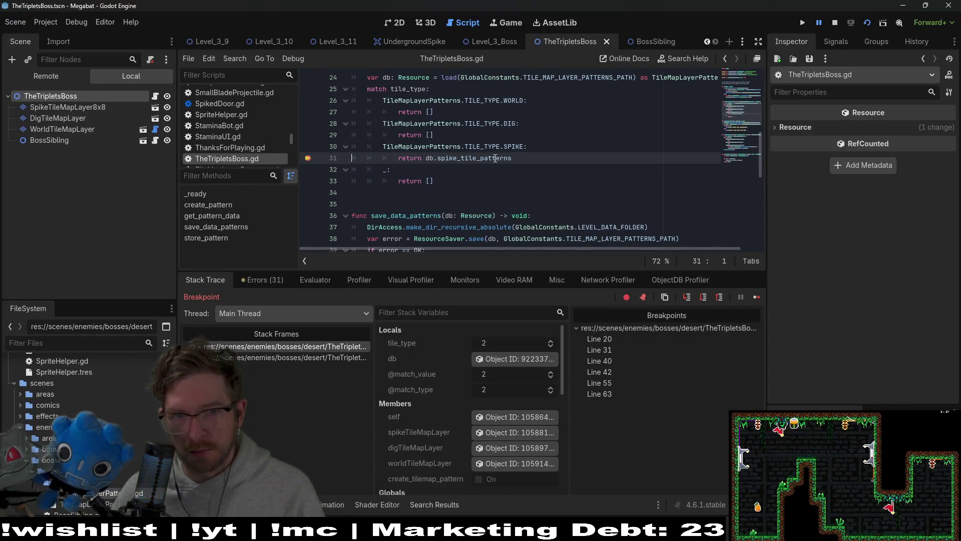
mouse_move(496, 161)
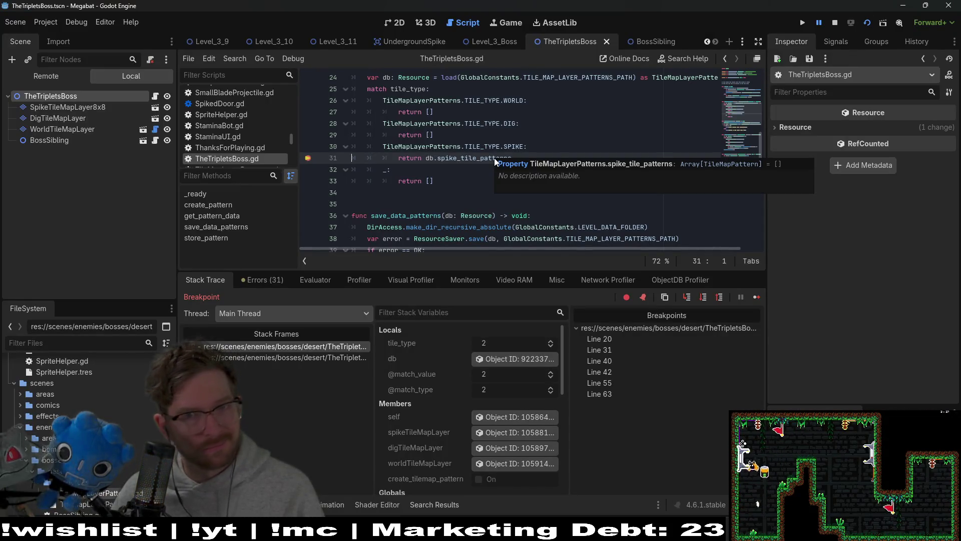
left_click(500, 359)
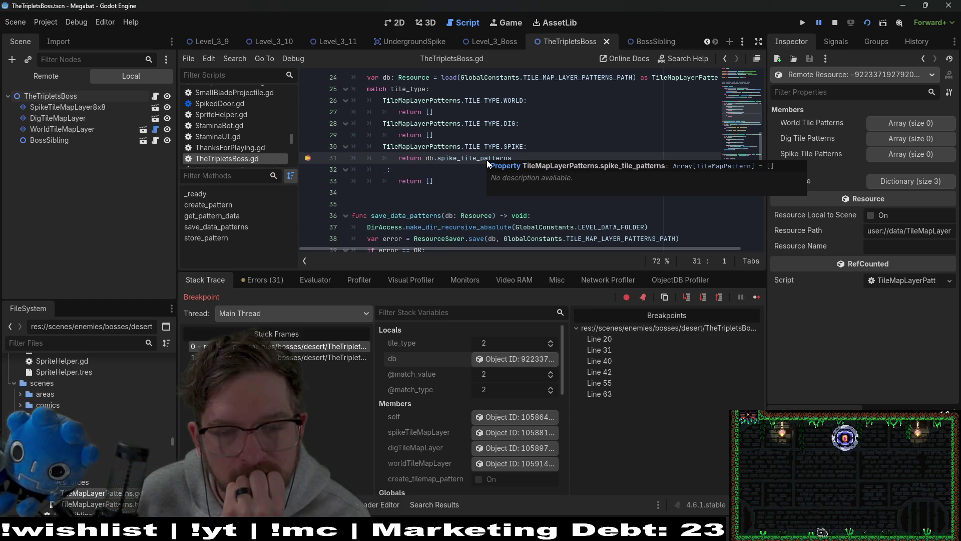
scroll(487, 160, "down", 4)
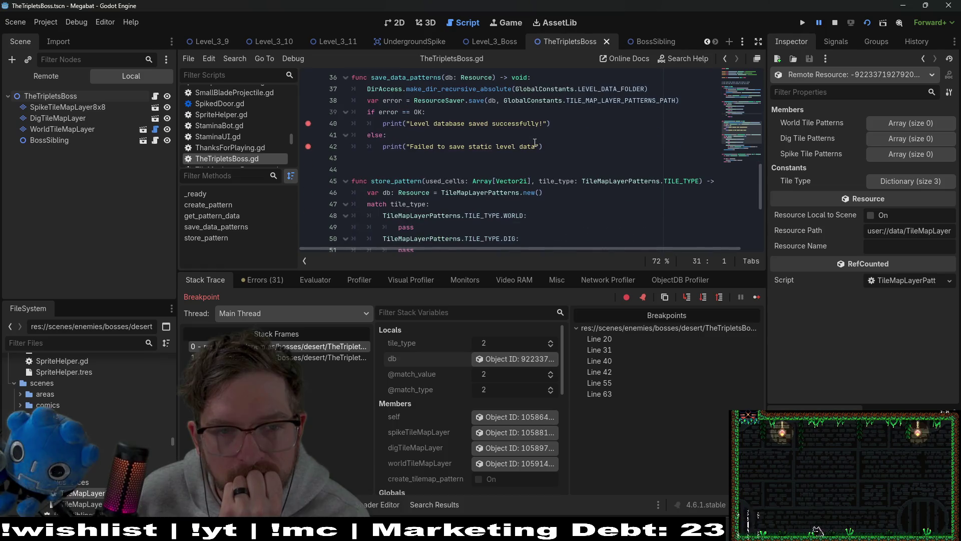
Delete blank line 60 so the for loop follows the pattern declaration, and save the script
scroll(535, 143, "down", 5)
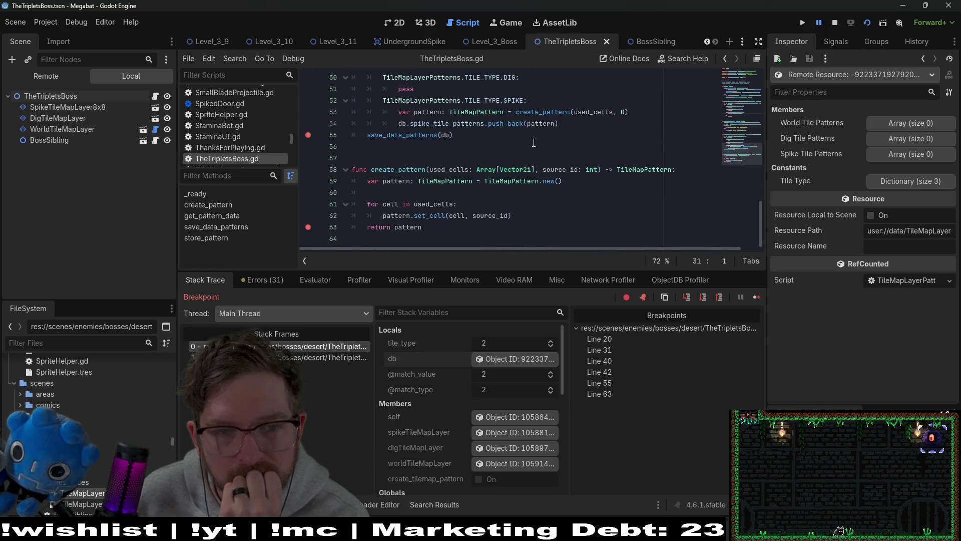
left_click(400, 192)
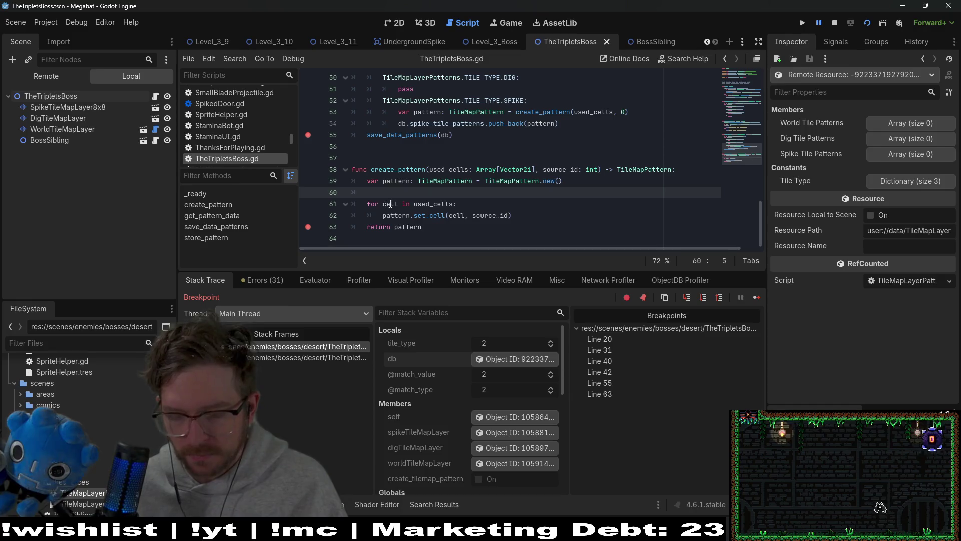
key("BackSpace")
key("BackSpace")
left_click(414, 192)
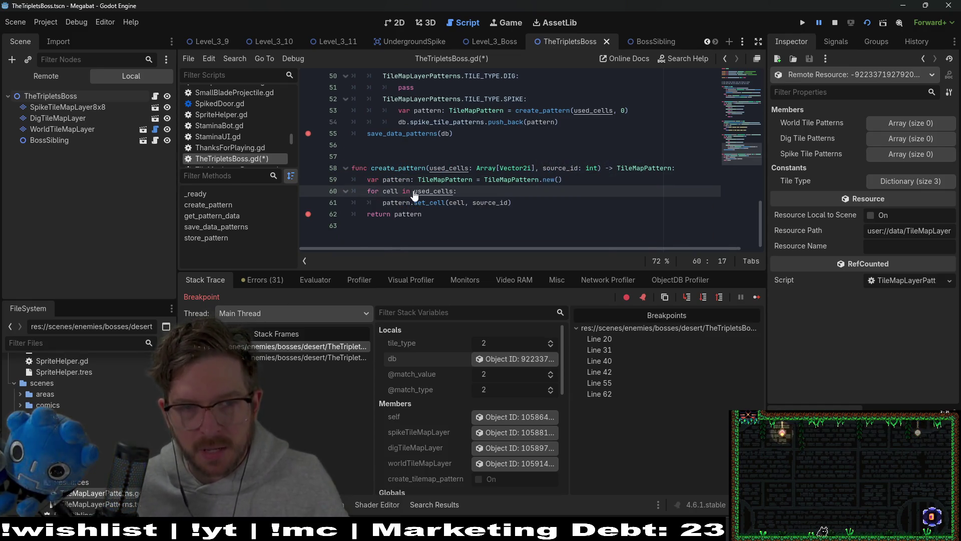
key("ctrl+s")
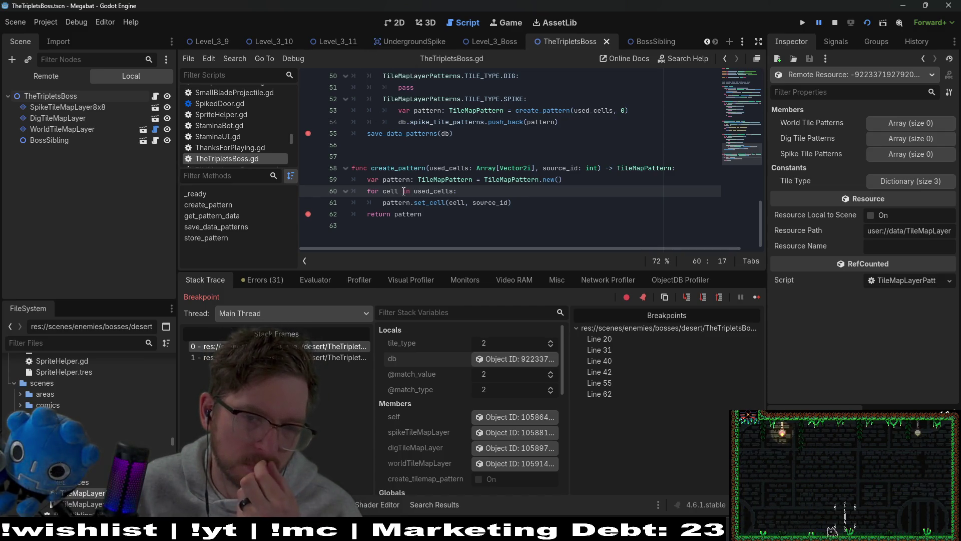
mouse_move(425, 203)
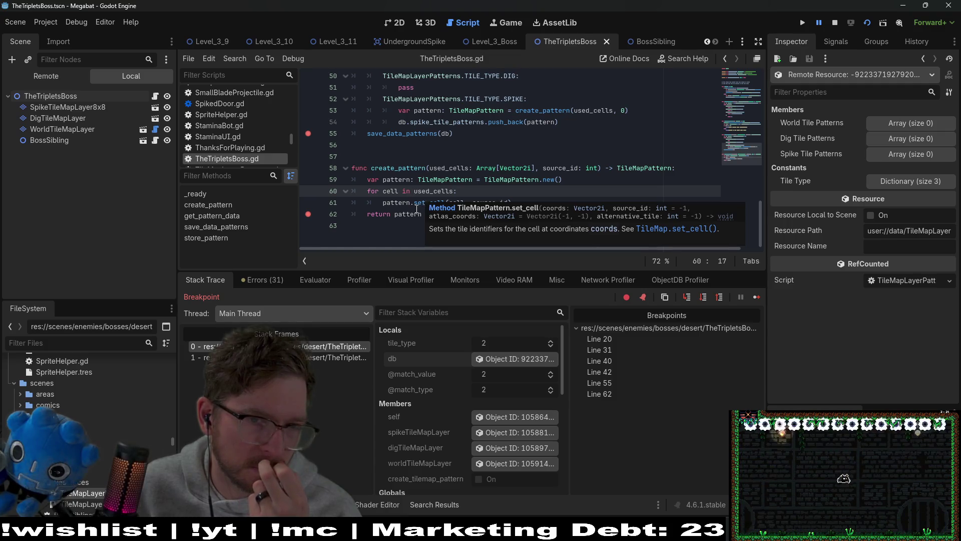
left_click(394, 202)
left_click(422, 203)
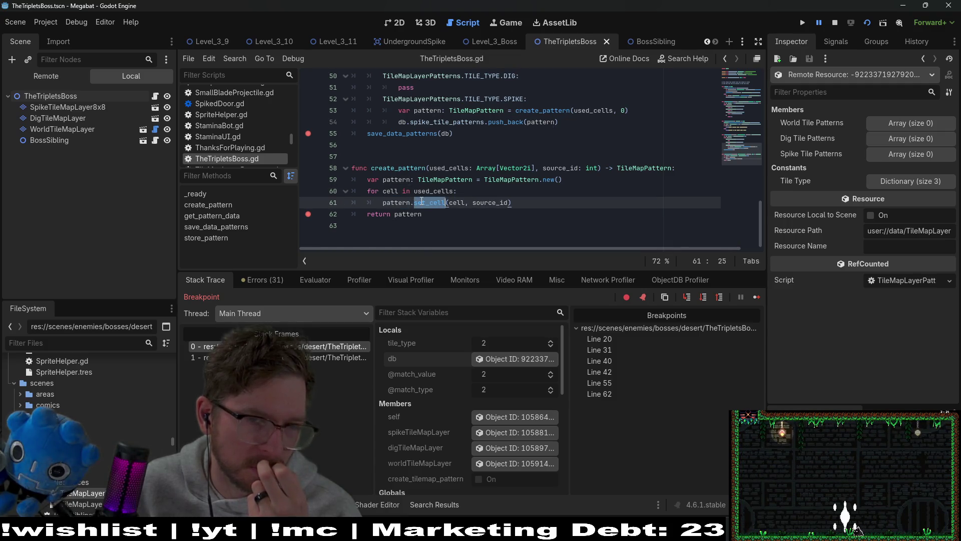
Add a breakpoint on the set_cell line 61
mouse_move(422, 202)
left_click(481, 193)
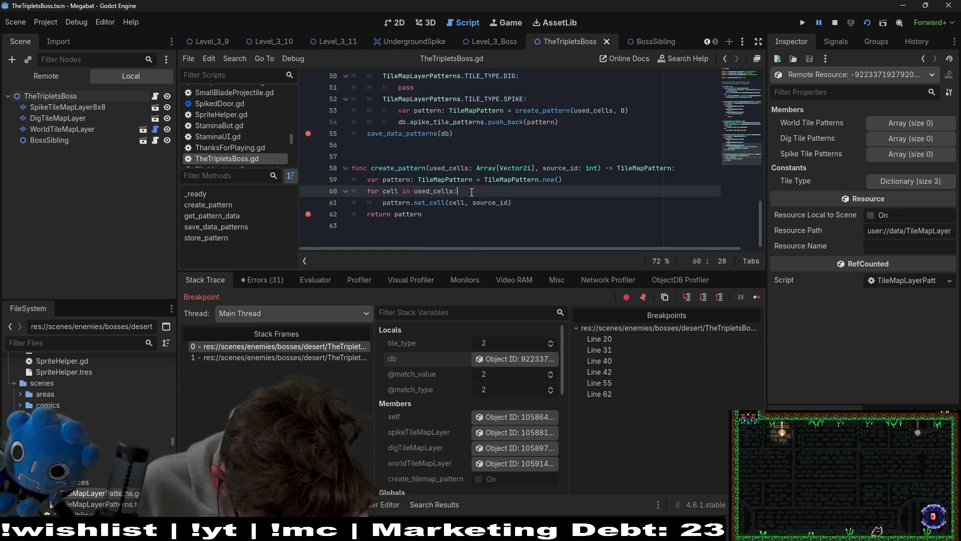
left_click(308, 202)
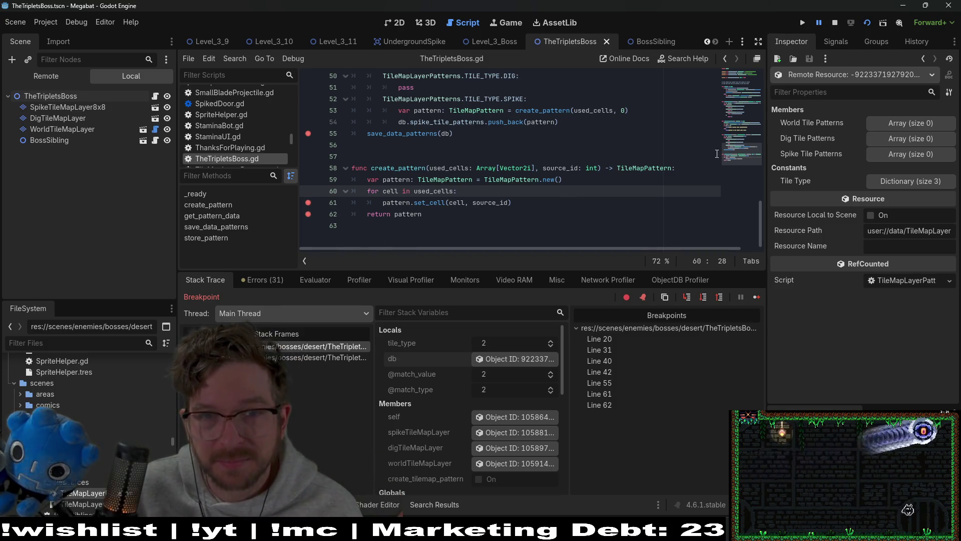
Stop the debugger, enable Create Tilemap Pattern in the Inspector, and rerun the current scene
key("ctrl+F1")
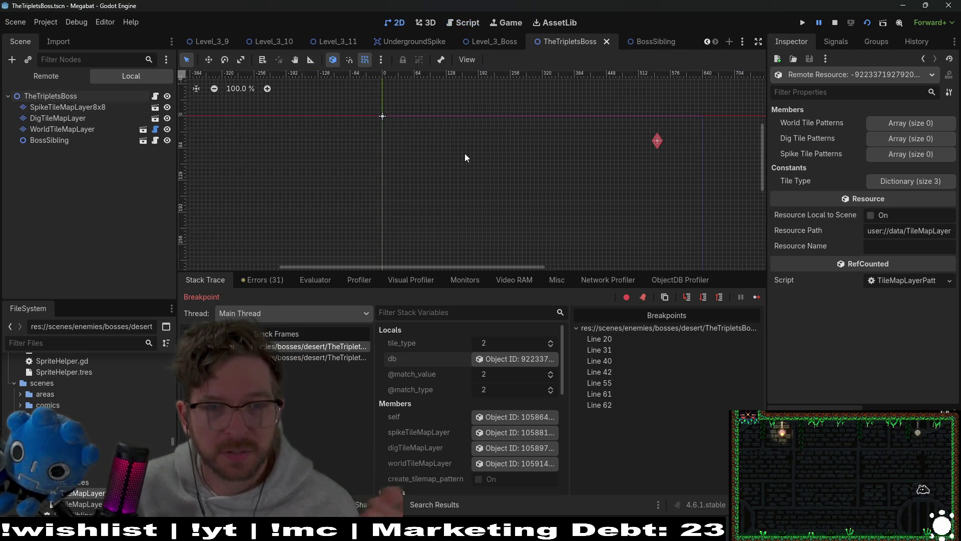
left_click(838, 24)
left_click(872, 129)
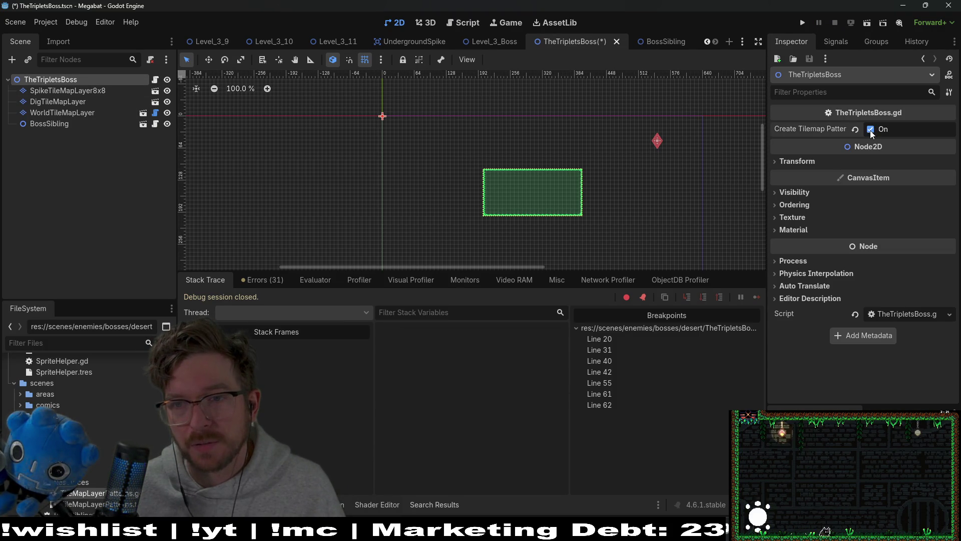
left_click(864, 21)
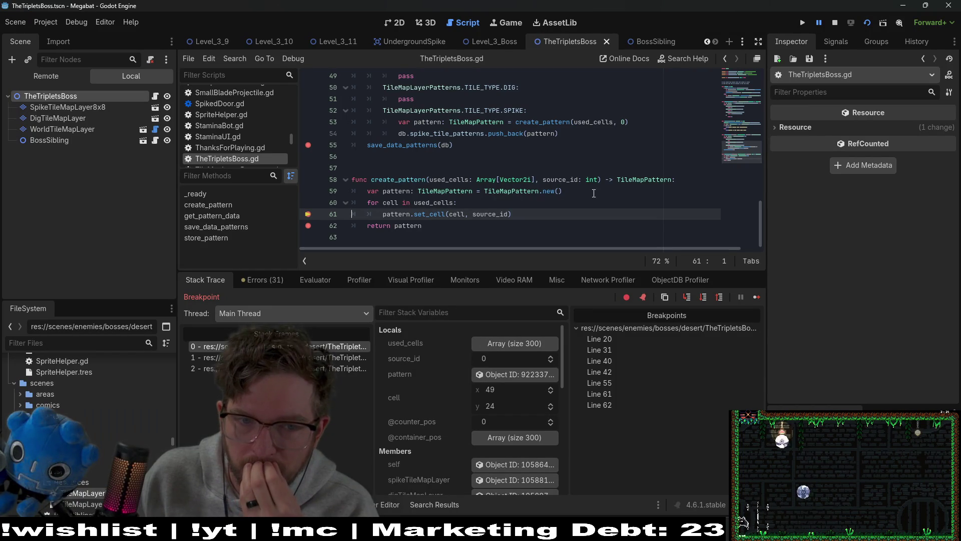
Continue through two loop iterations, then resume until execution reaches the return line 62
mouse_move(486, 212)
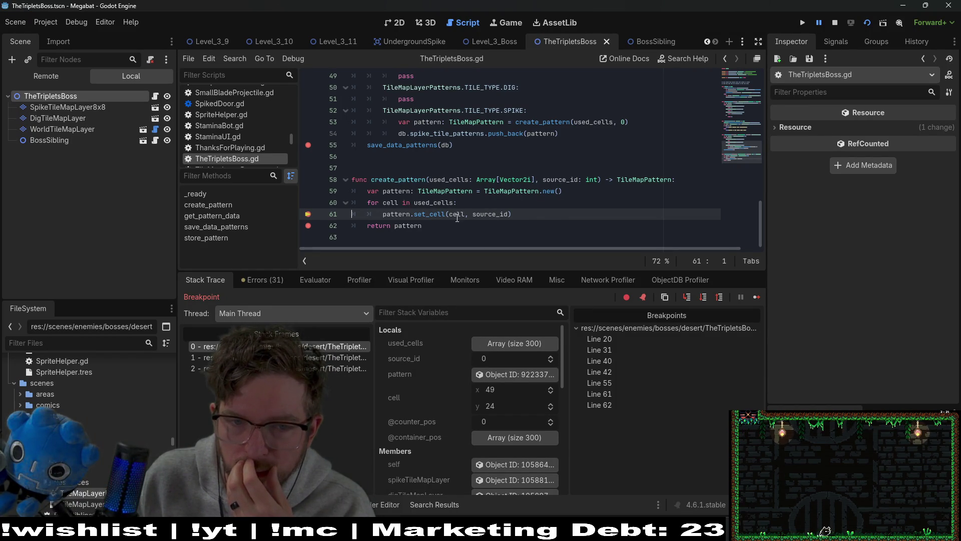
left_click(756, 297)
left_click(757, 298)
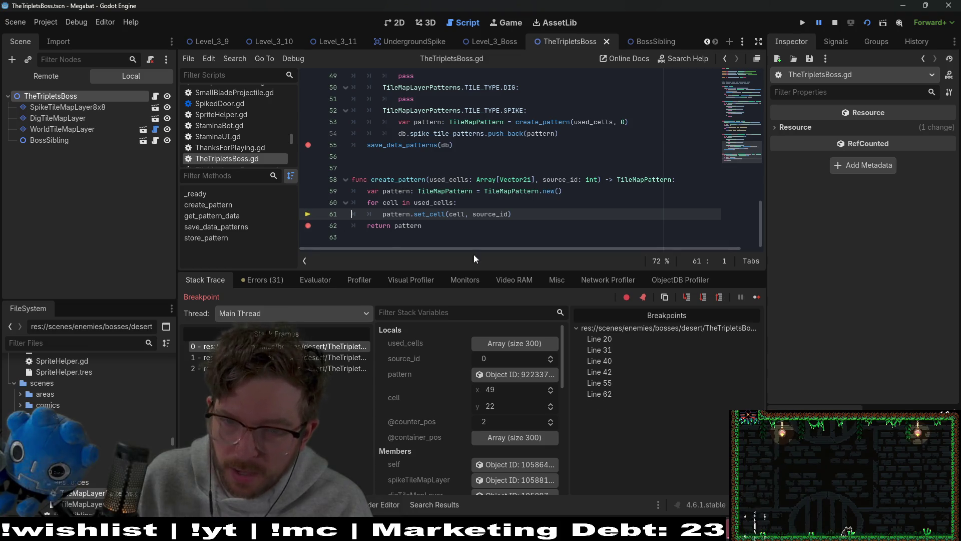
left_click(751, 296)
Inspect the finished pattern variable's remote TileMapPattern resource
mouse_move(406, 227)
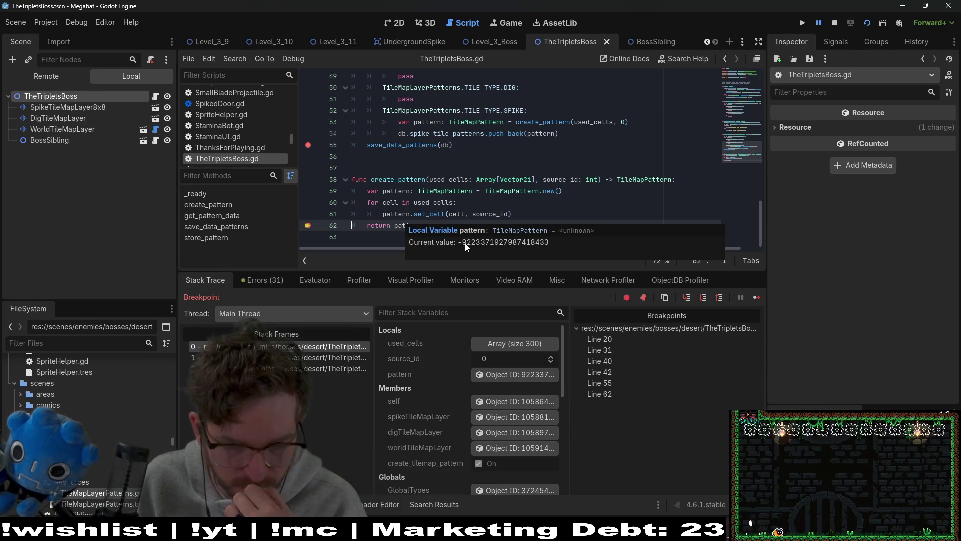
left_click(509, 375)
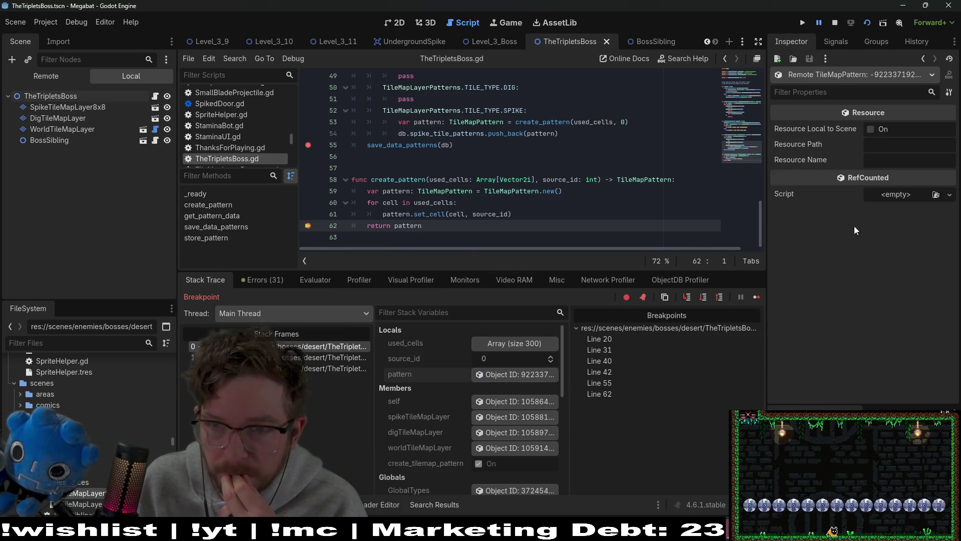
left_click(833, 43)
left_click(794, 42)
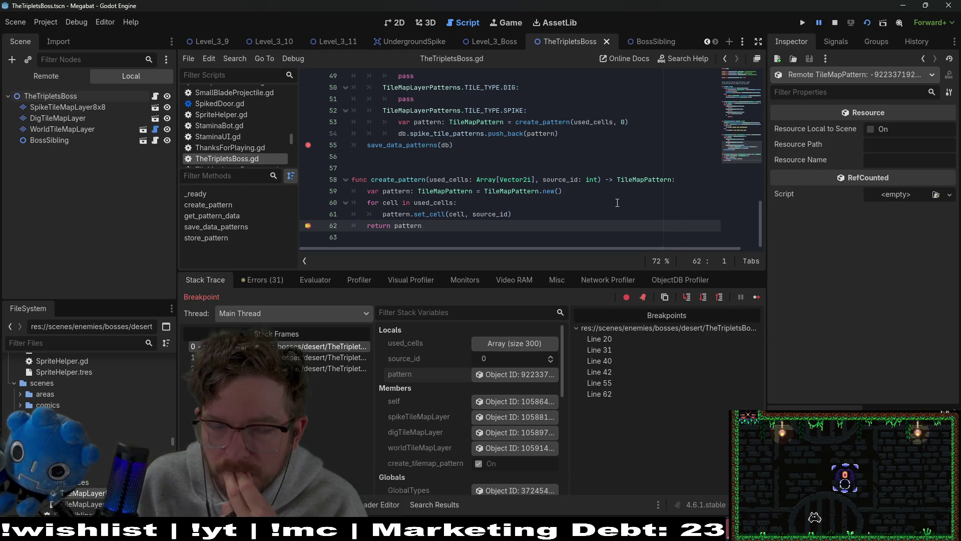
Resume through the save breakpoints so the pattern save returns error 0 and the Megabat game runs
left_click(759, 298)
scroll(472, 170, "up", 5)
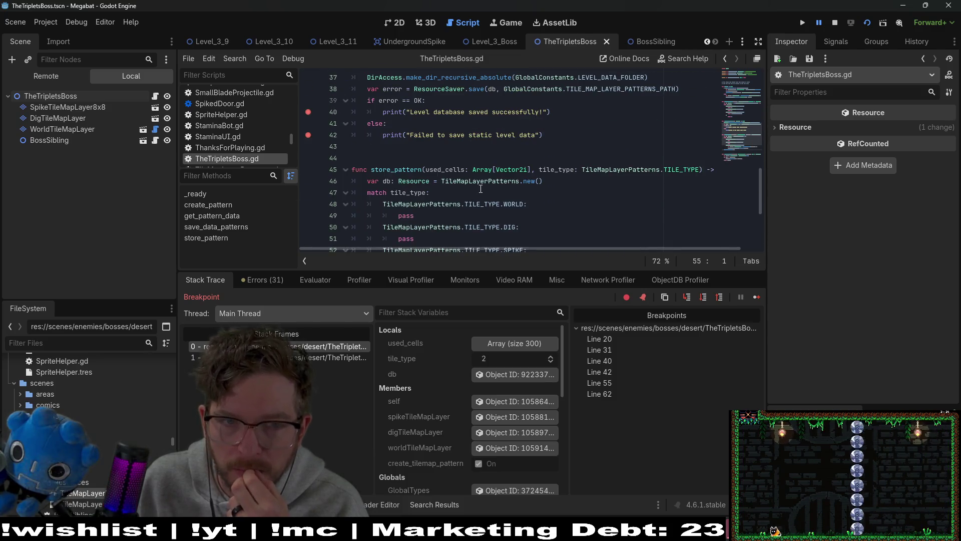
scroll(609, 128, "up", 1)
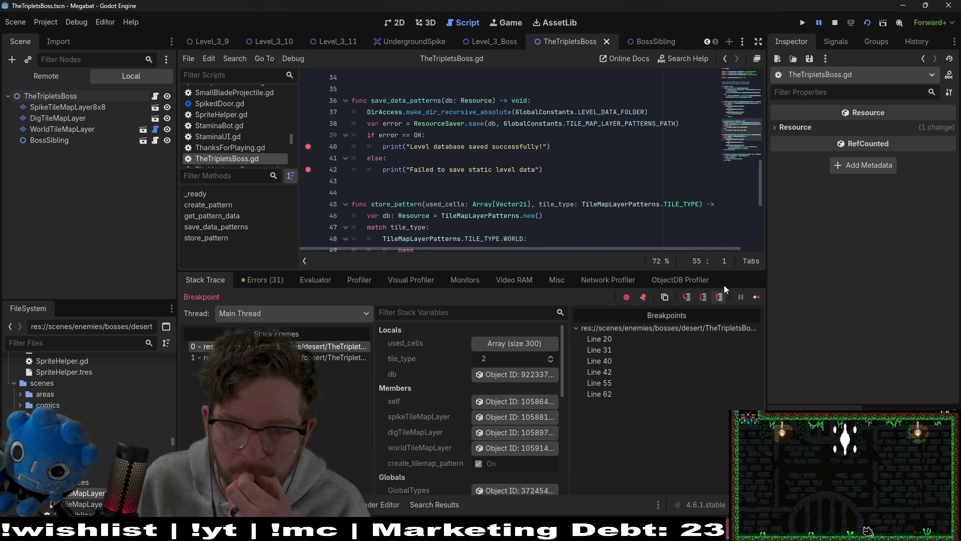
left_click(755, 298)
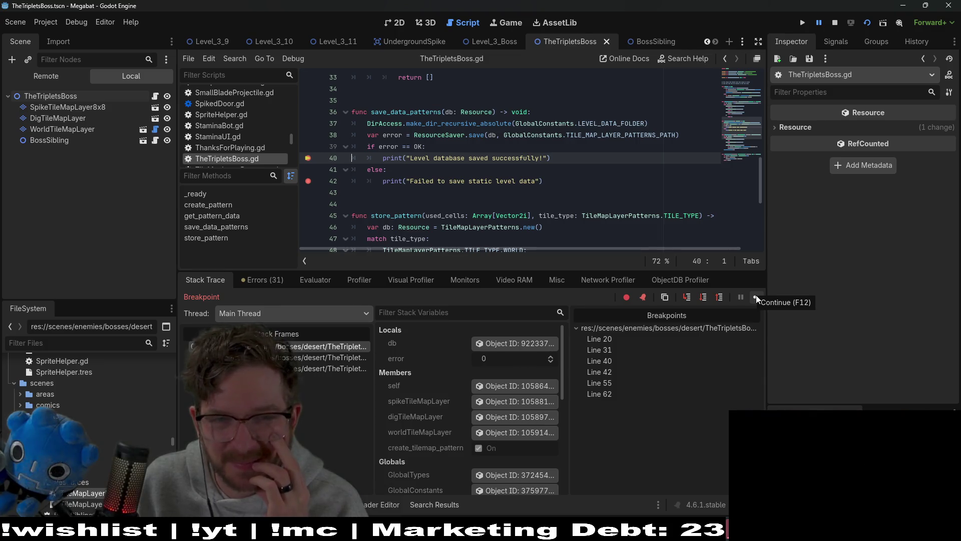
left_click(756, 297)
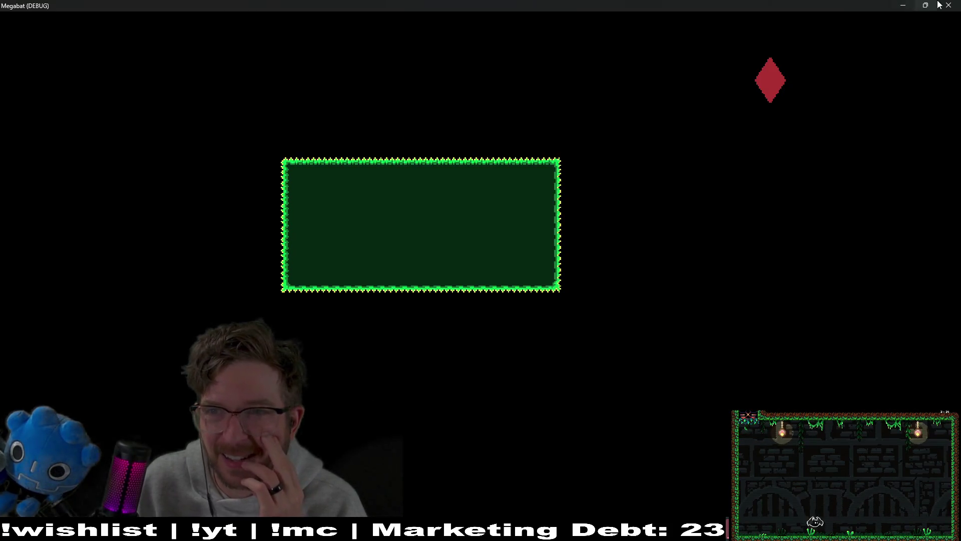
Close the game, turn off Create Tilemap Pattern on the TheTripletsBoss root, and save
left_click(942, 5)
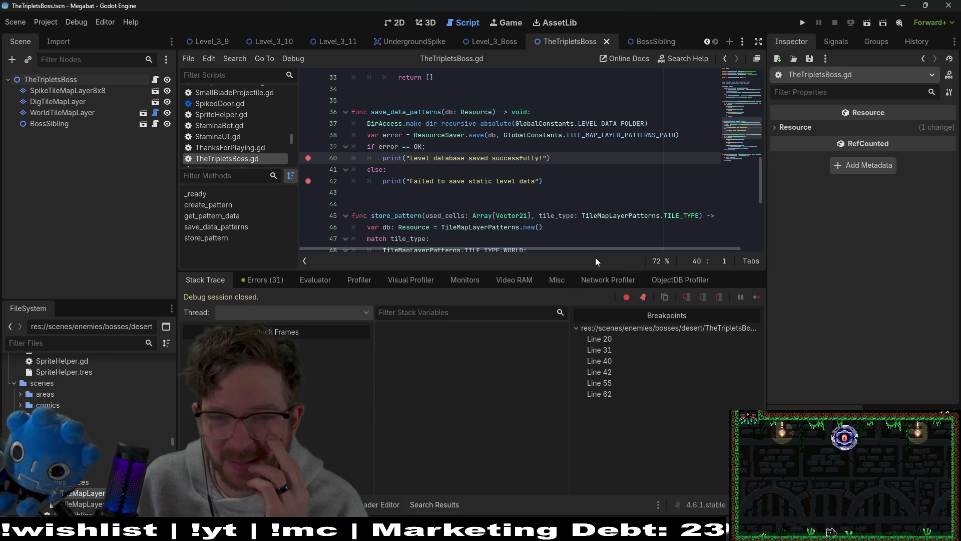
left_click_drag(599, 270, 623, 370)
left_click(637, 205)
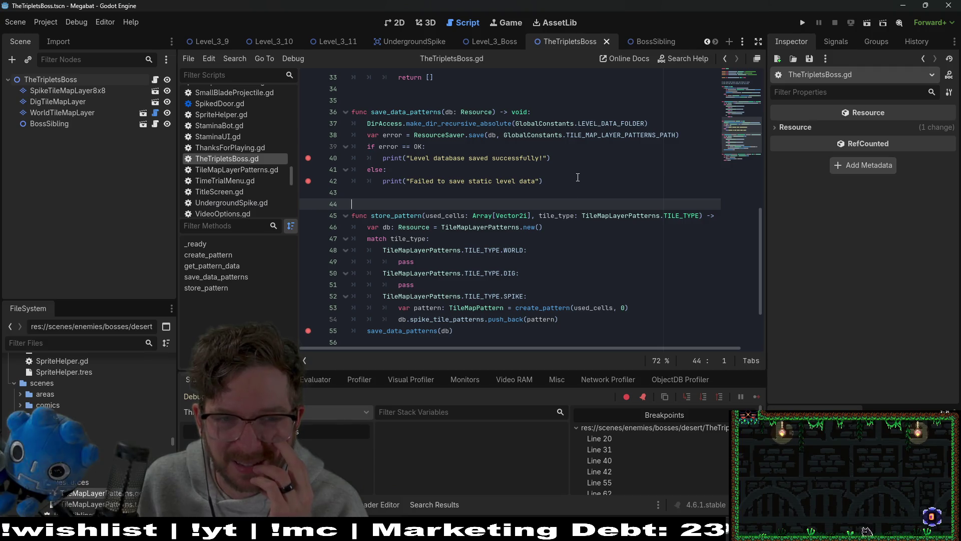
left_click(92, 79)
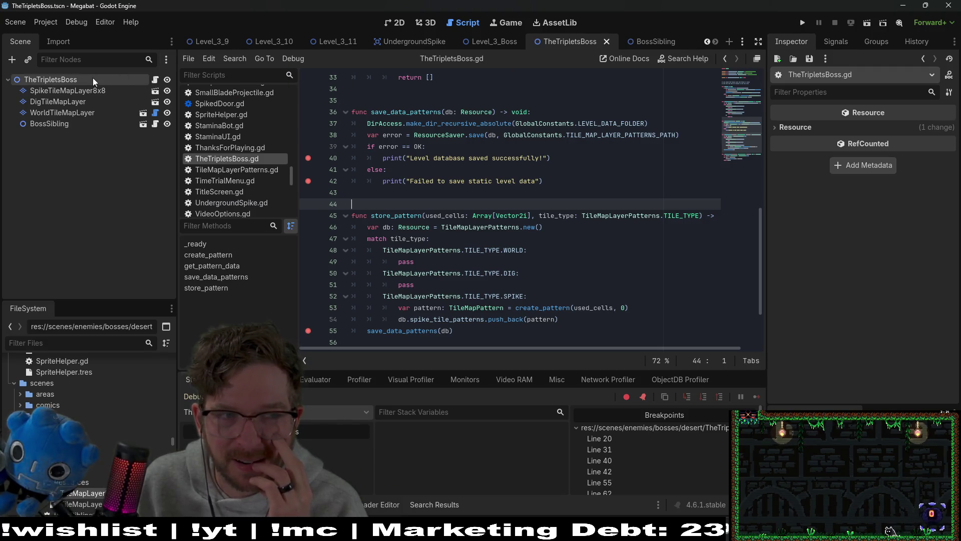
left_click(870, 130)
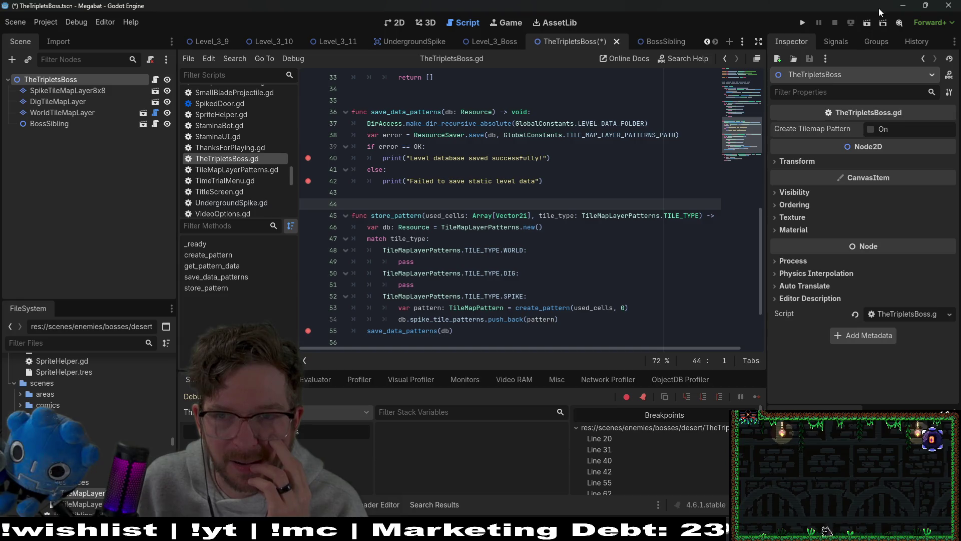
key("ctrl+s")
Erase the green spike rectangle from SpikeTileMapLayer8x8, save, and return to Level_3_Boss
left_click(497, 43)
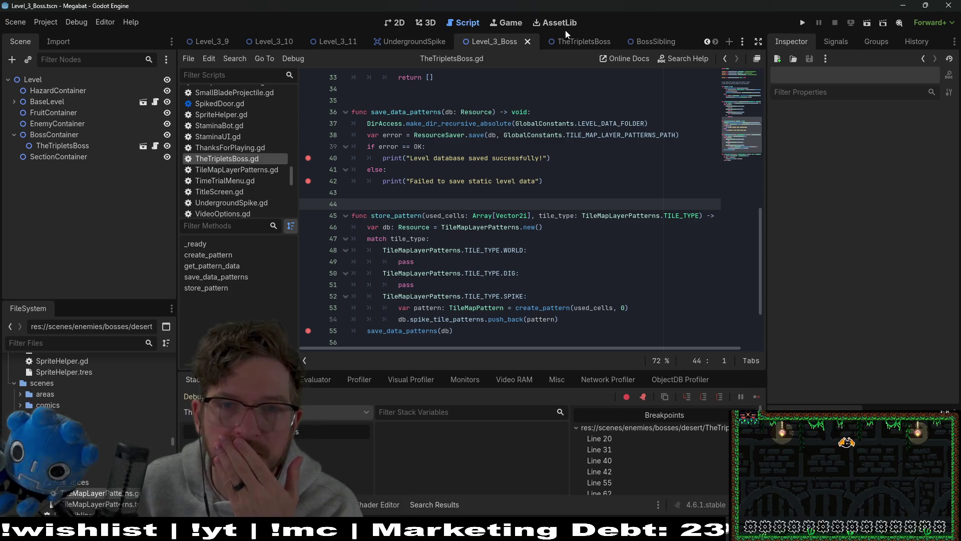
left_click(572, 39)
left_click(403, 24)
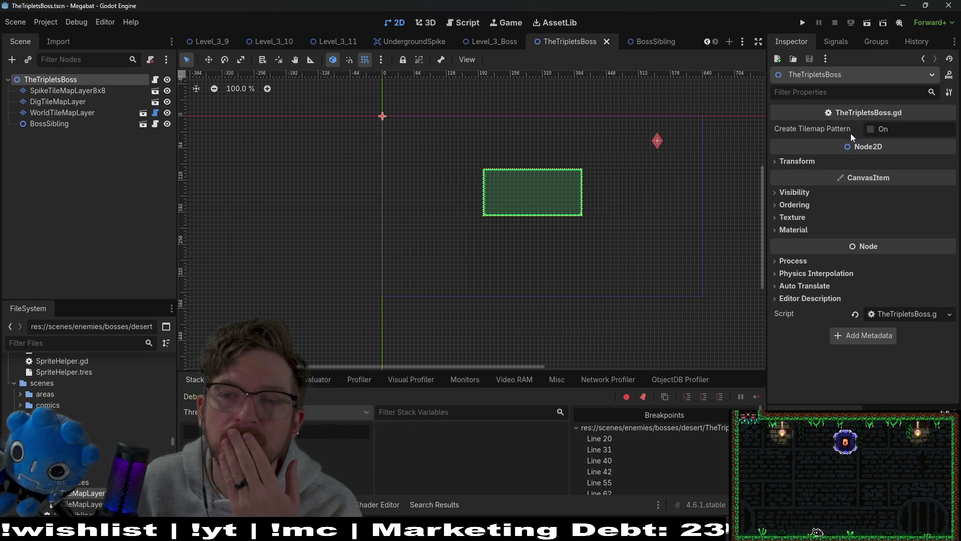
left_click(68, 90)
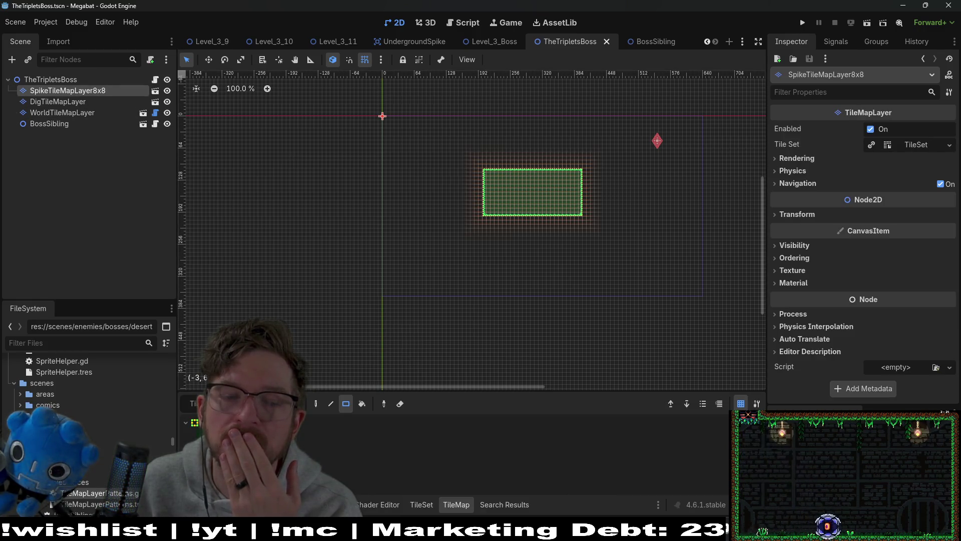
mouse_move(441, 125)
left_mouse_down()
mouse_move(620, 242)
mouse_move(633, 263)
left_mouse_up()
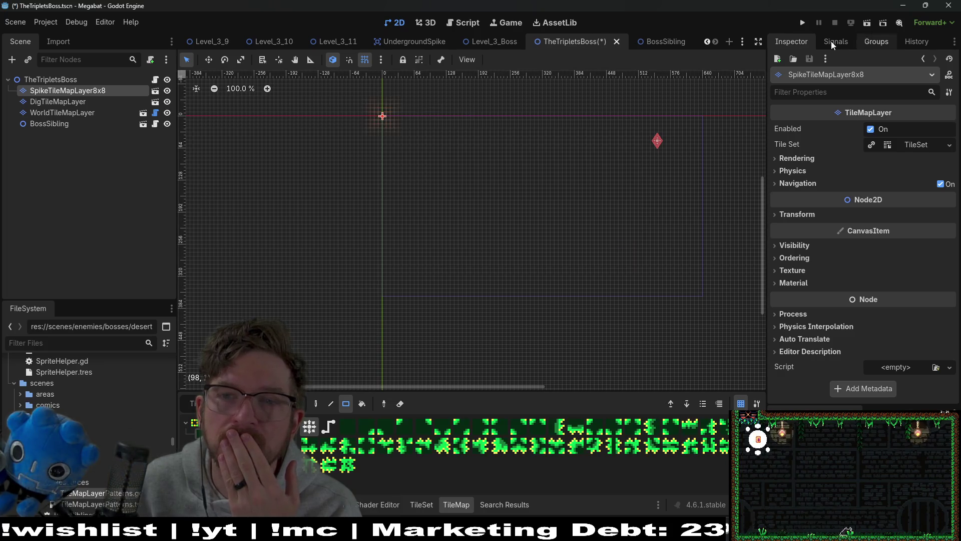
key("ctrl+s")
left_click(123, 80)
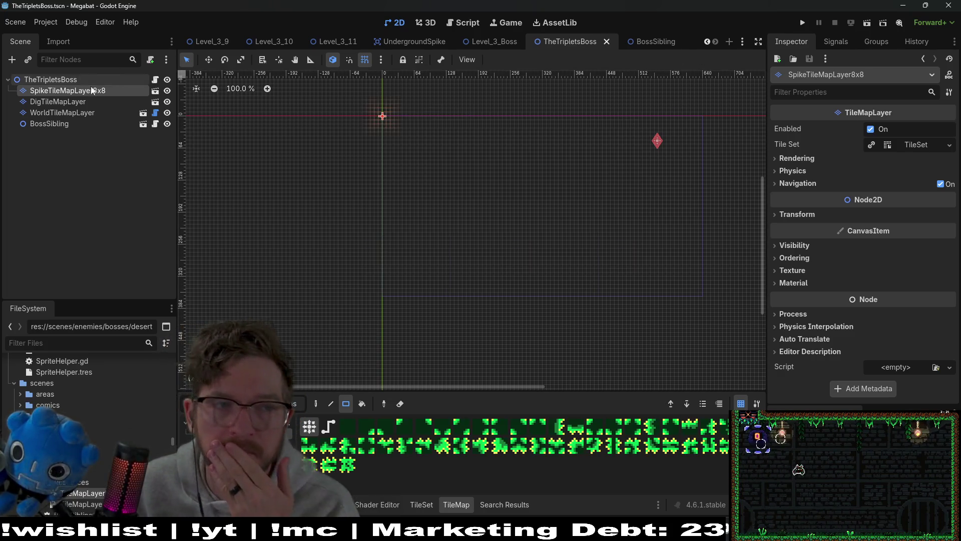
left_click(516, 44)
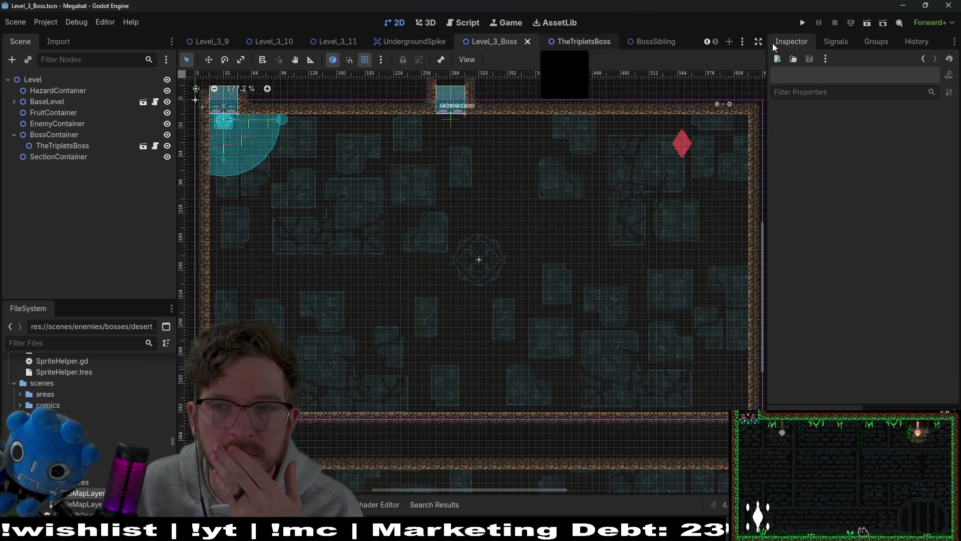
Run Level_3_Boss and inspect the loaded db resource's Spike Tile Patterns array at the line 31 breakpoint
left_click(867, 22)
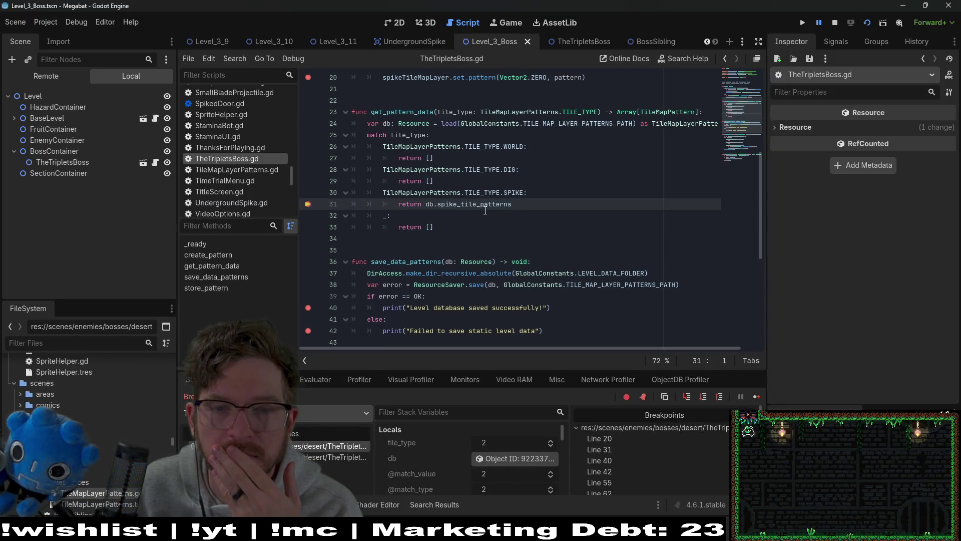
mouse_move(494, 205)
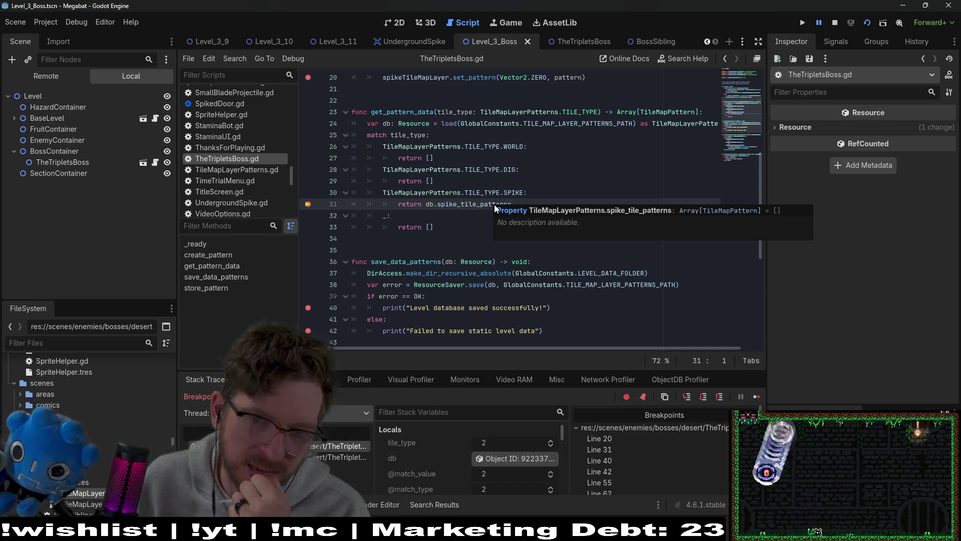
left_click(531, 464)
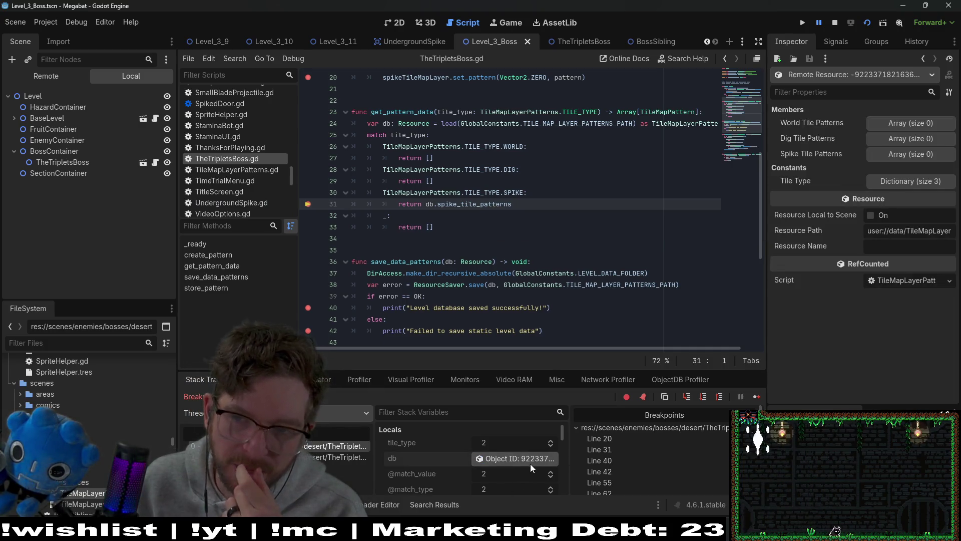
left_click(903, 156)
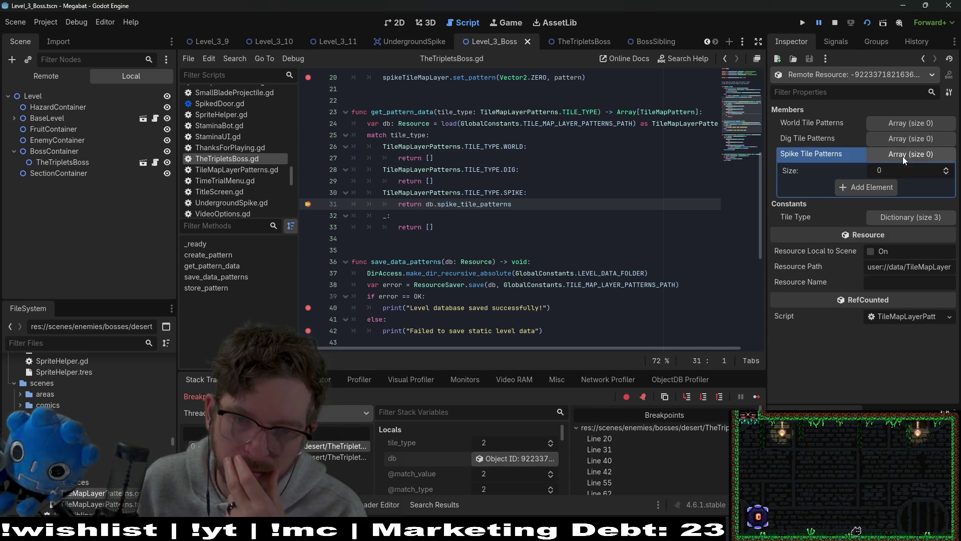
Review the get_pattern_data call on line 19 and the code around line 30
scroll(543, 231, "up", 3)
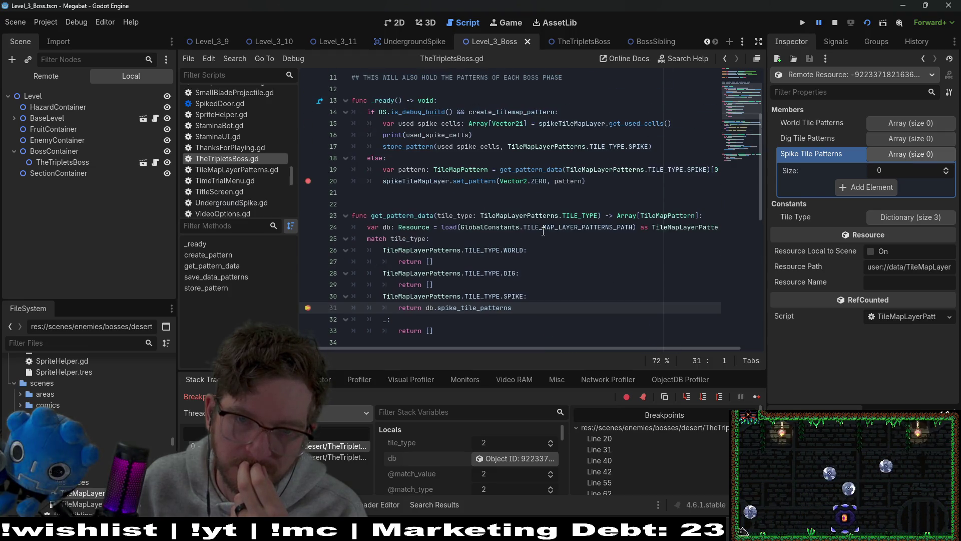
double_click(537, 169)
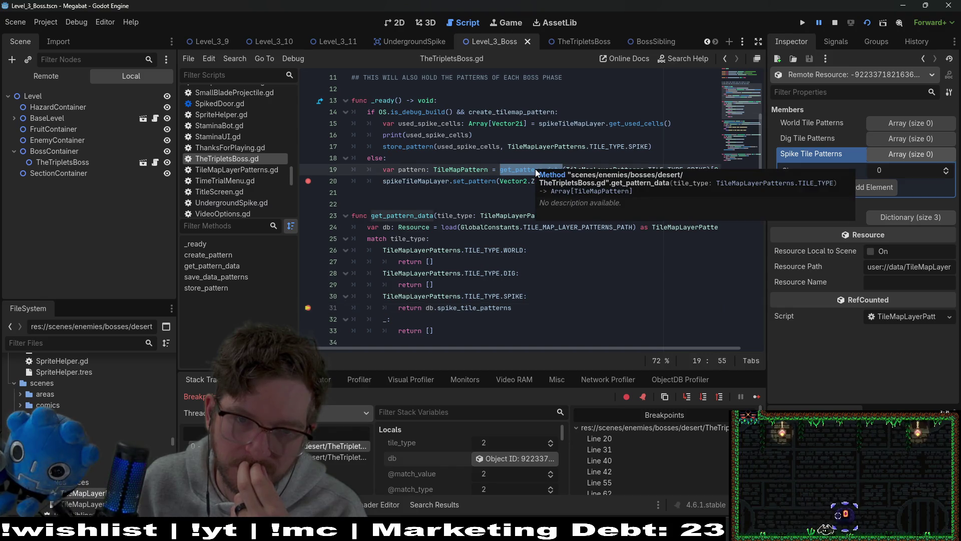
scroll(443, 199, "down", 5)
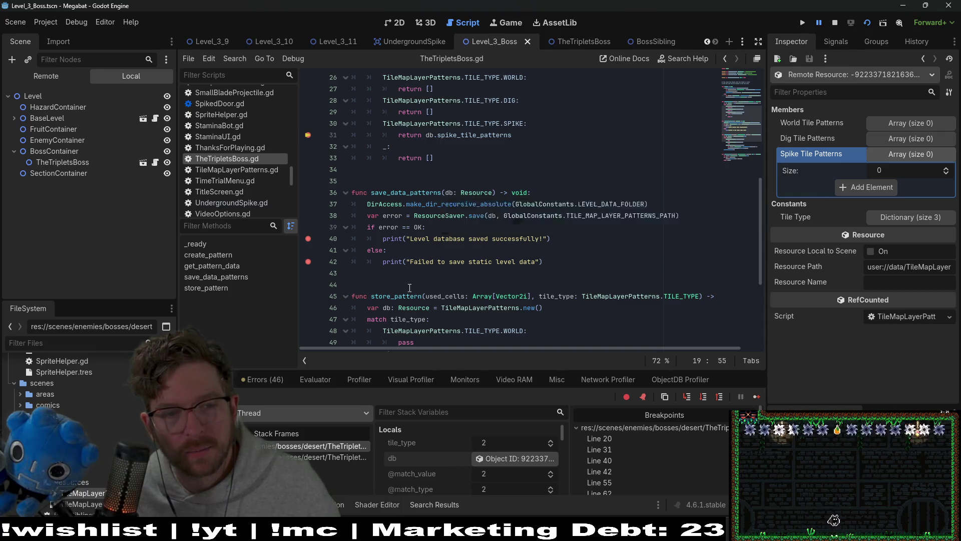
scroll(409, 288, "up", 2)
scroll(410, 288, "down", 2)
scroll(410, 288, "up", 2)
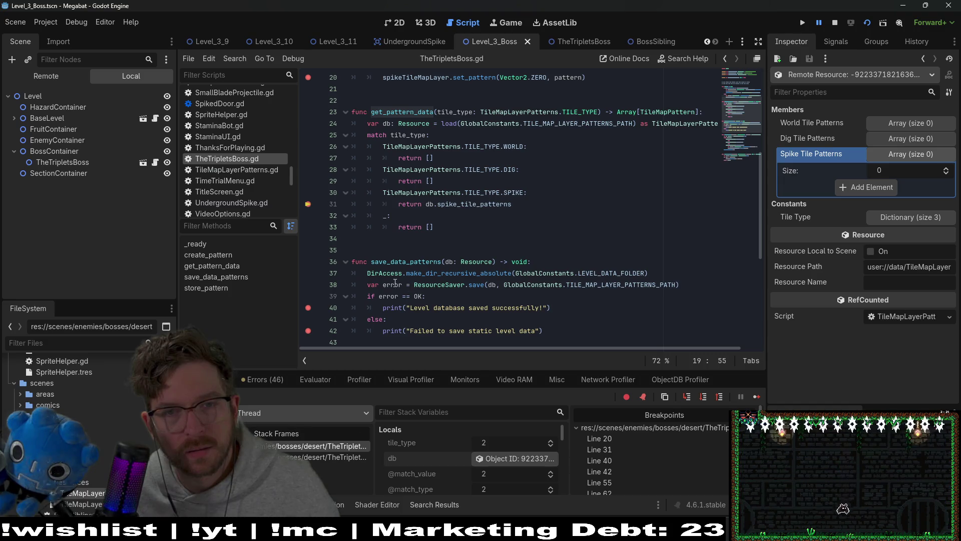
mouse_move(386, 124)
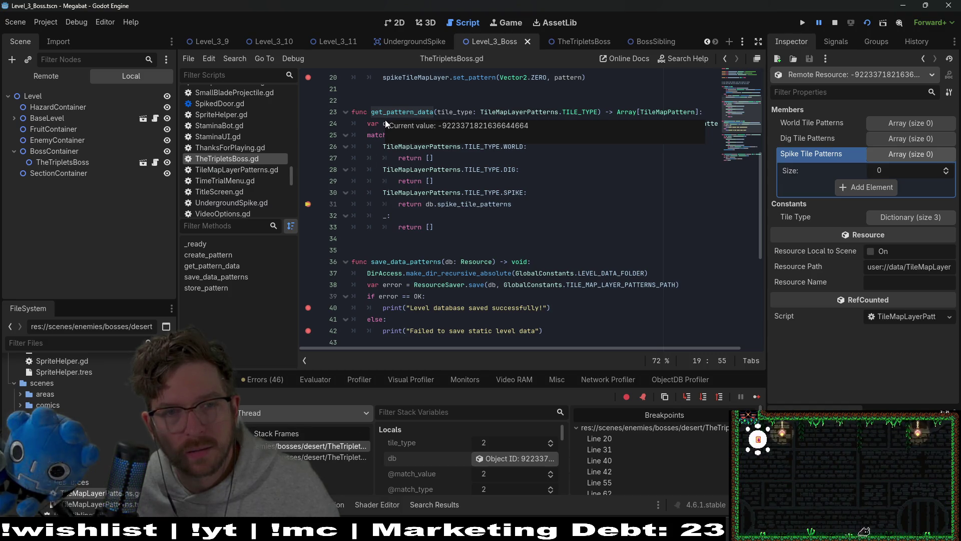
left_click(494, 193)
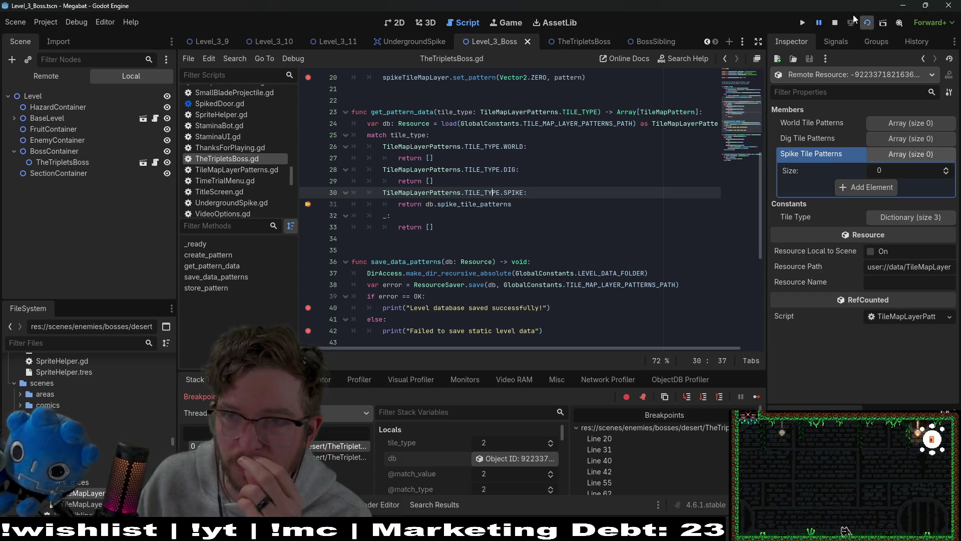
Continue past the line 31 breakpoint until the out-of-bounds error halts at line 19
left_click(755, 396)
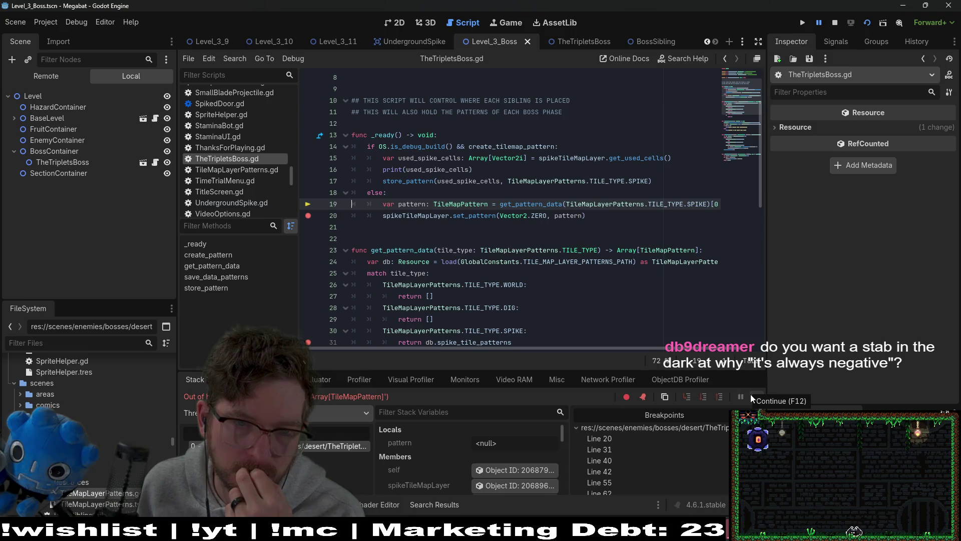
scroll(527, 224, "up", 3)
scroll(527, 223, "down", 5)
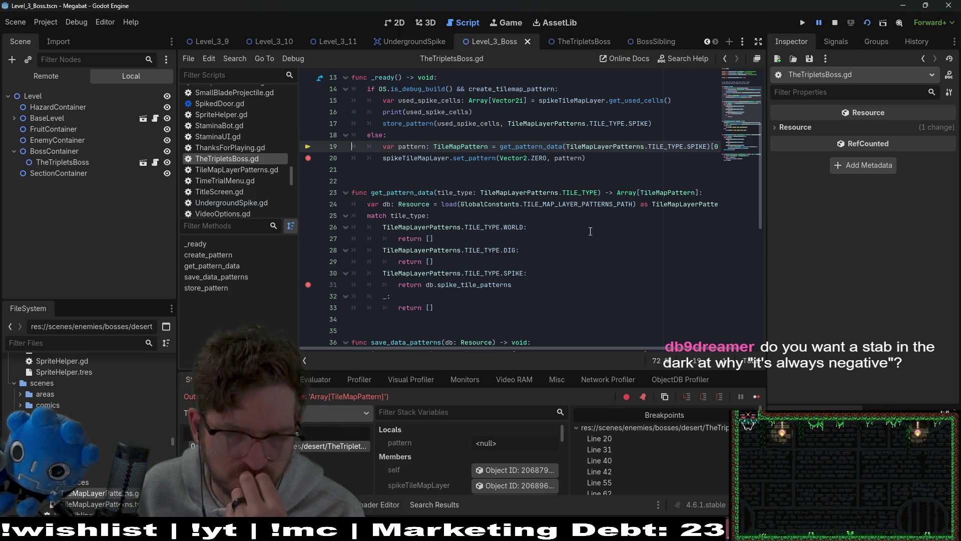
Review the get_pattern_data definition and line 19, then stop the running game
double_click(413, 193)
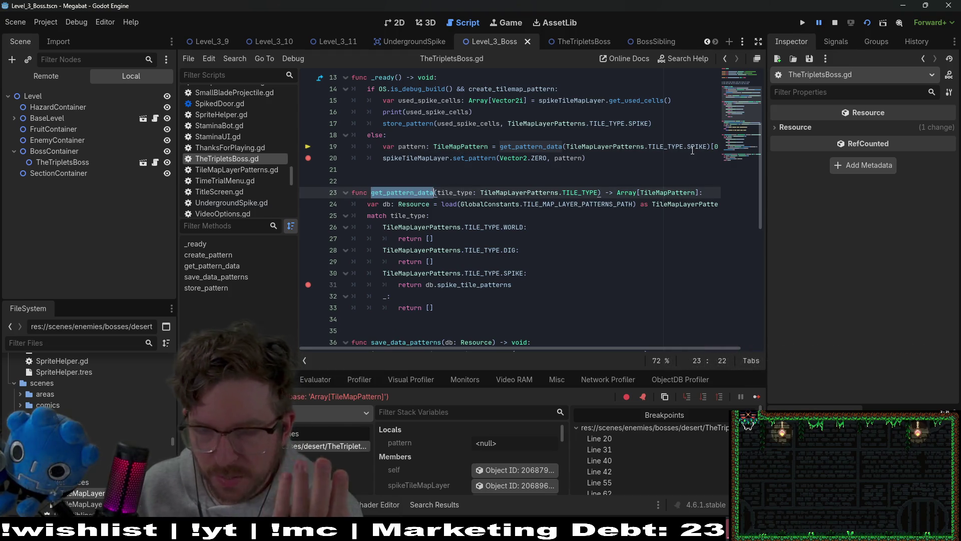
mouse_move(693, 150)
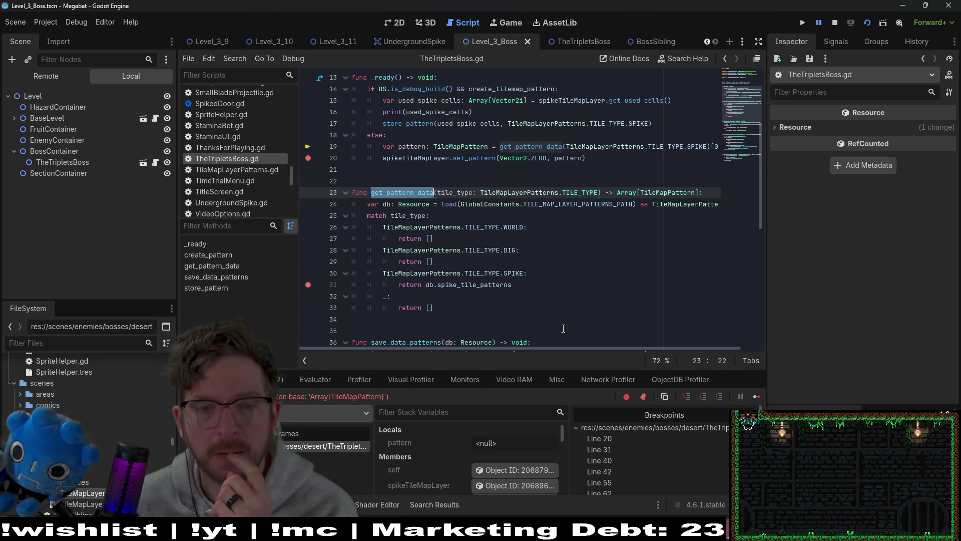
scroll(565, 345, "right", 1)
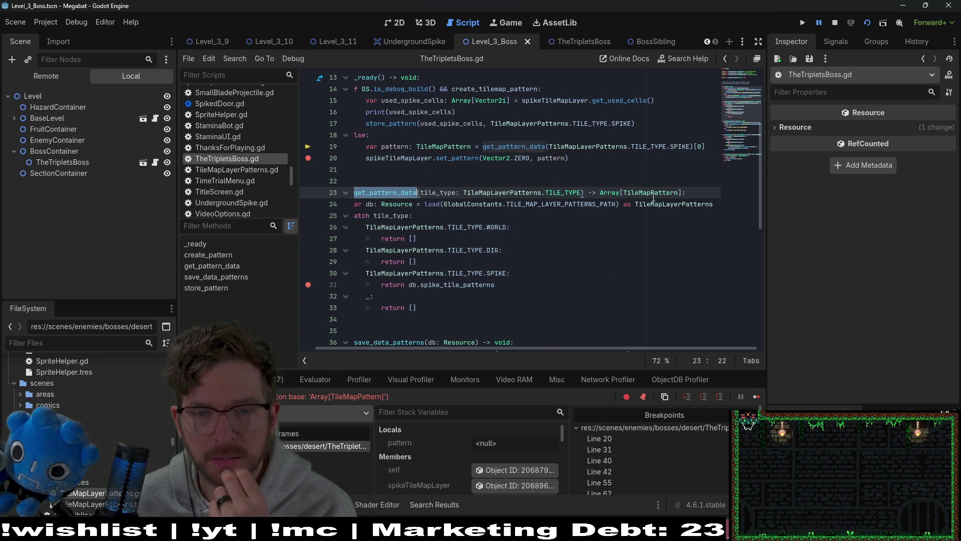
left_click(703, 148)
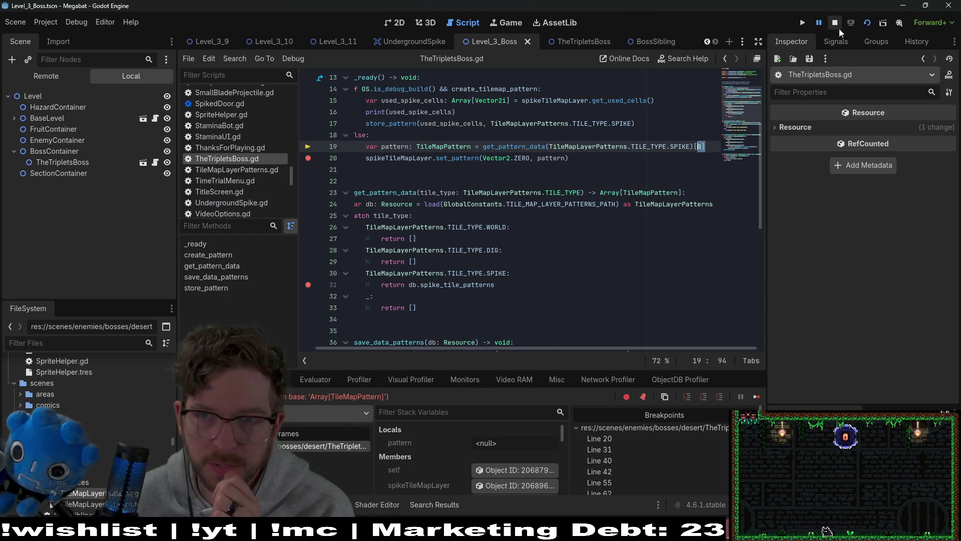
left_click(821, 24)
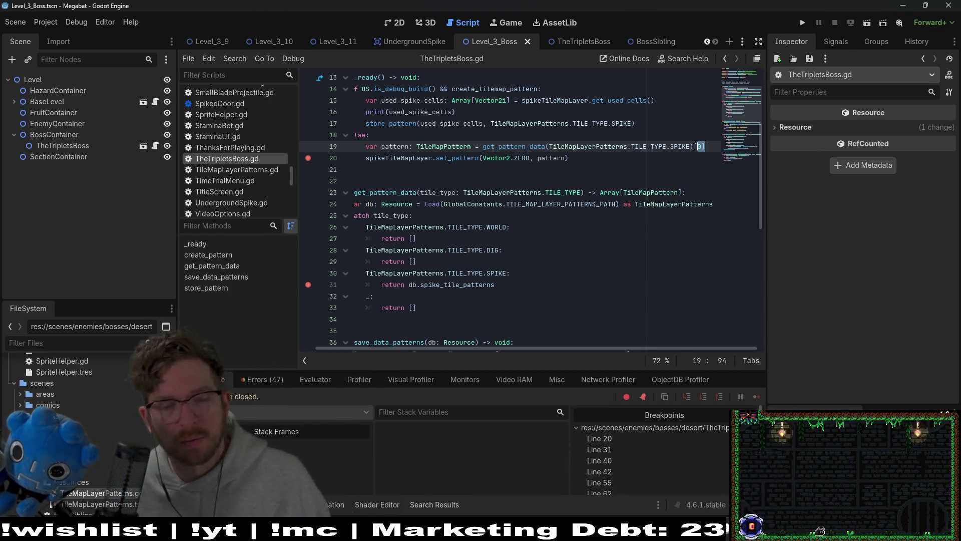